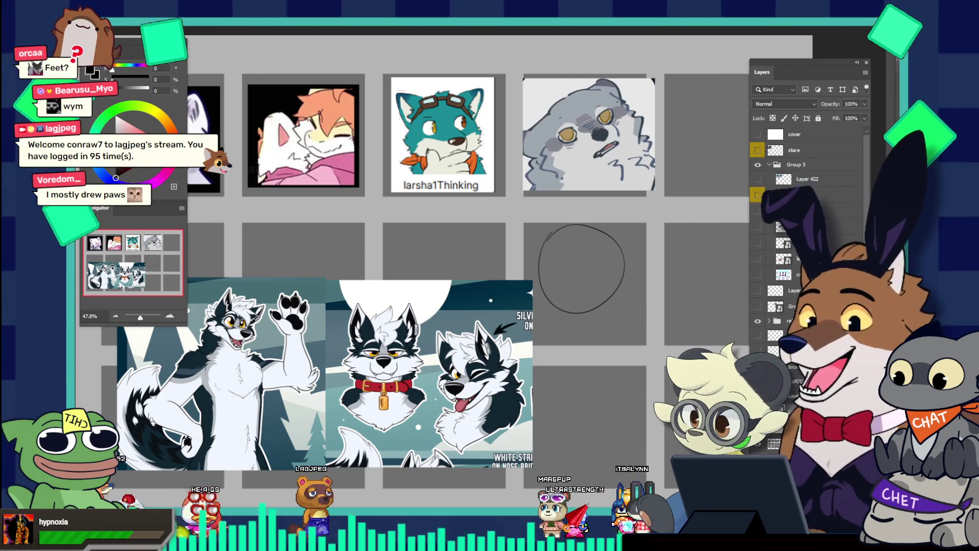
# - Check the circle sketch in Photoshop, then return to the portfolio site and scroll its gallery
pyautogui.click(603, 252)
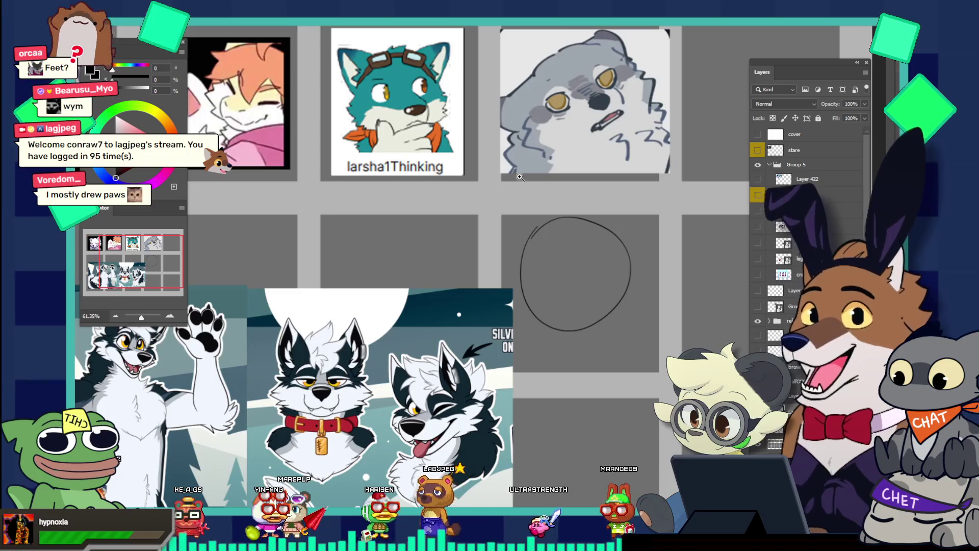
pyautogui.moveTo(520, 177); pyautogui.dragTo(486, 87)
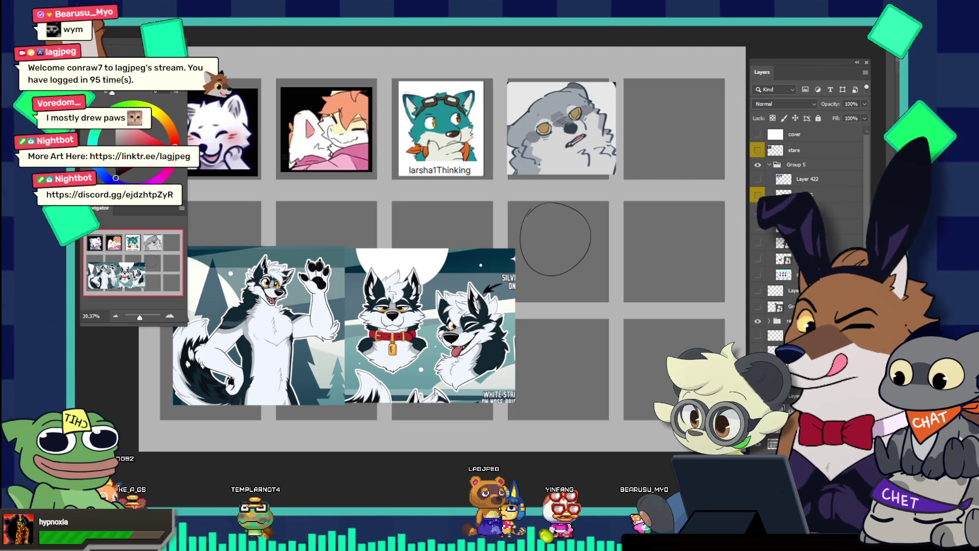
pyautogui.hotkey('alt', 'Tab')
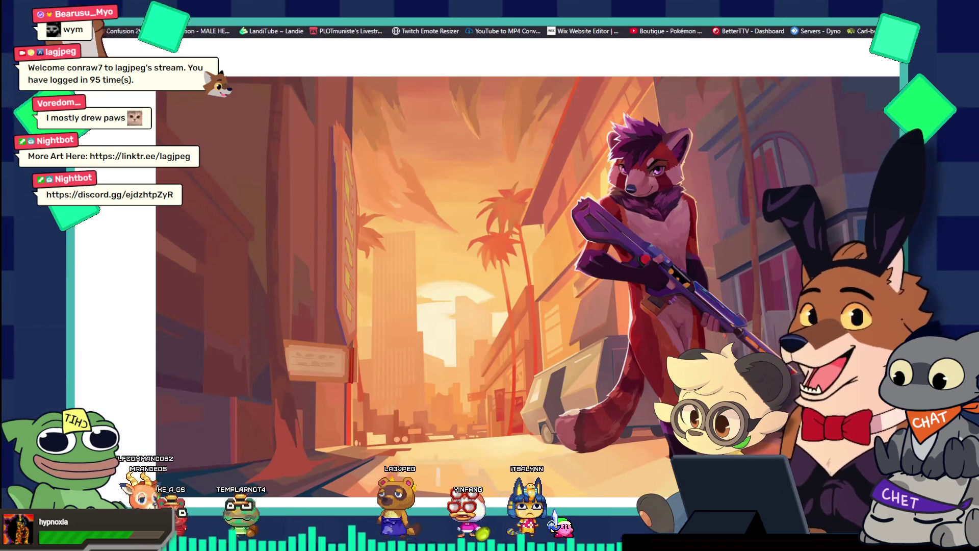
pyautogui.press('Escape')
pyautogui.scroll(-5, 490, 306)
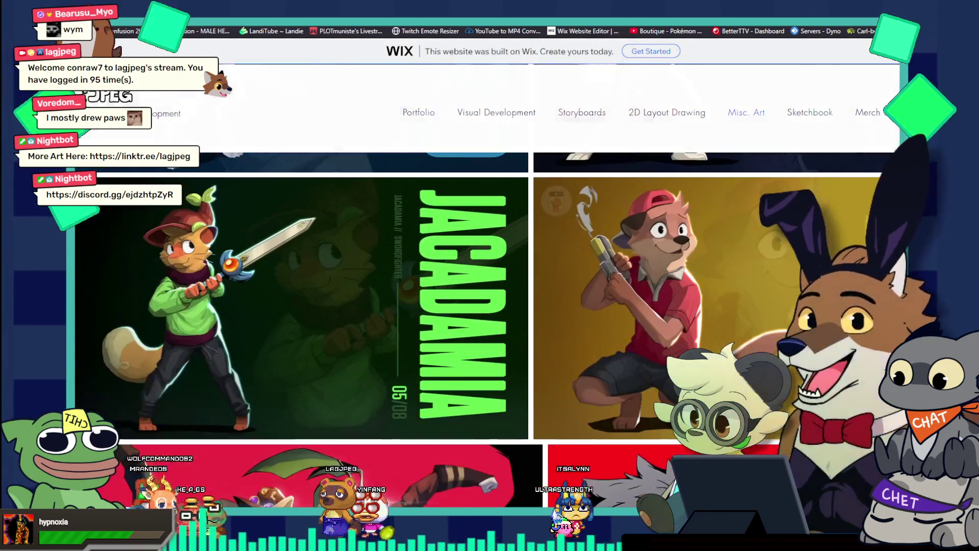
pyautogui.scroll(-6, 490, 286)
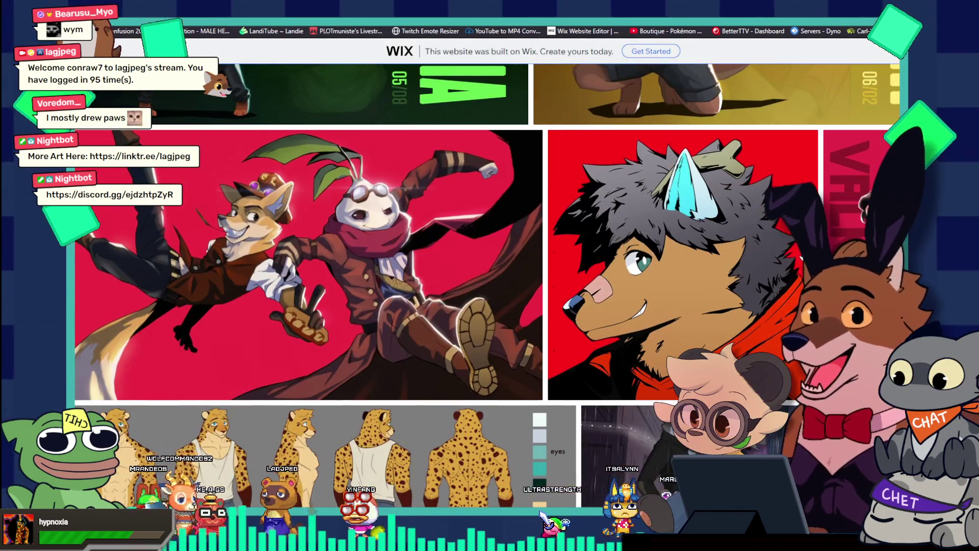
pyautogui.scroll(-2, 489, 285)
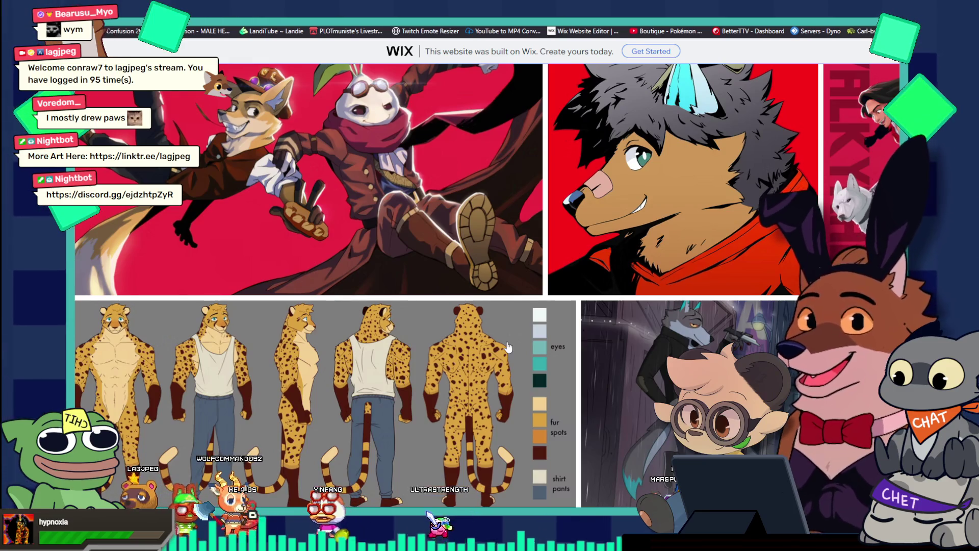
pyautogui.scroll(-5, 509, 347)
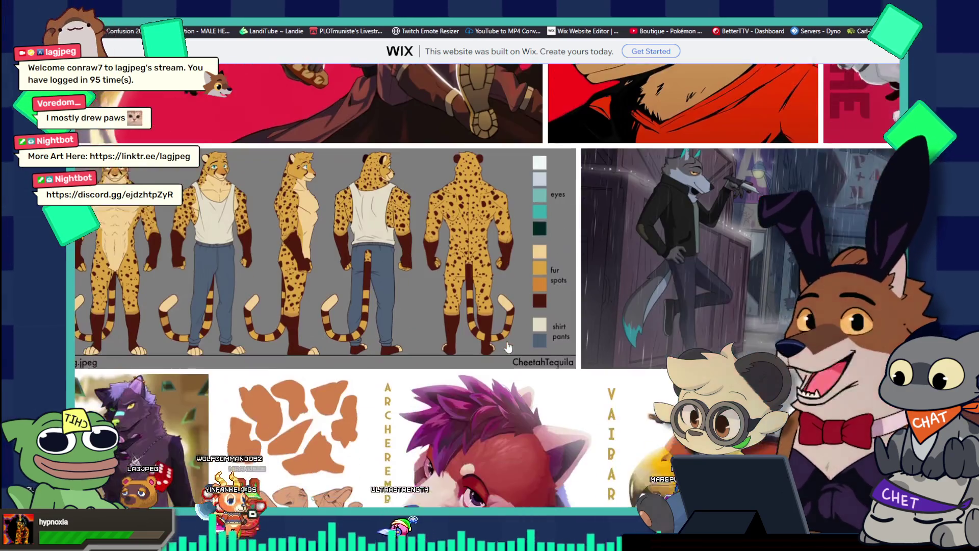
pyautogui.scroll(-5, 509, 348)
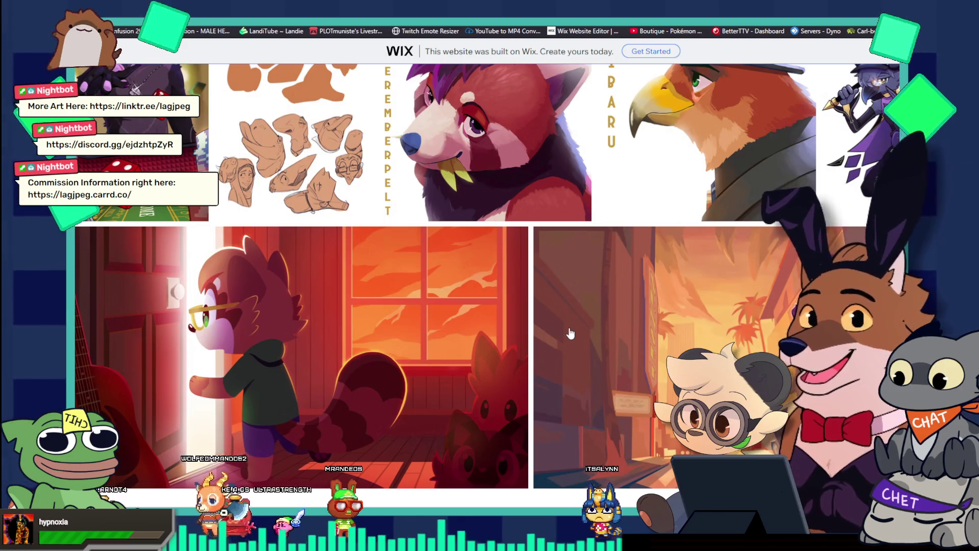
pyautogui.scroll(15, 570, 333)
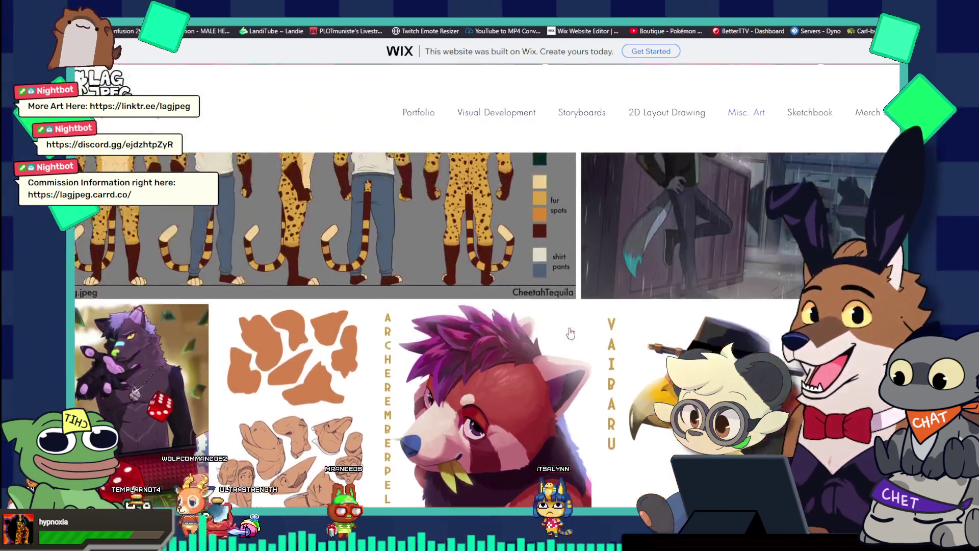
pyautogui.scroll(9, 570, 333)
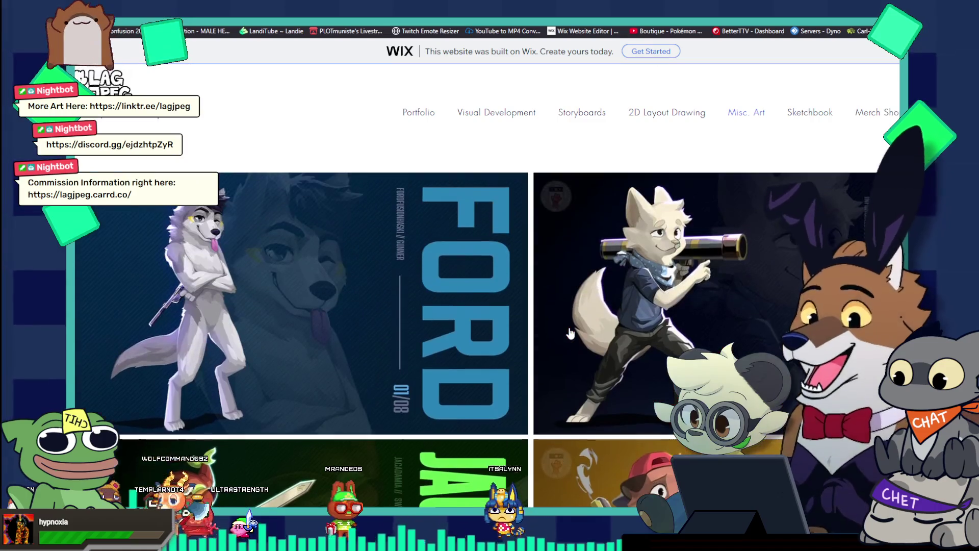
# - Enlarge the FORD wolf artwork and flip through the gallery to the cheetah reference sheet
pyautogui.click(417, 338)
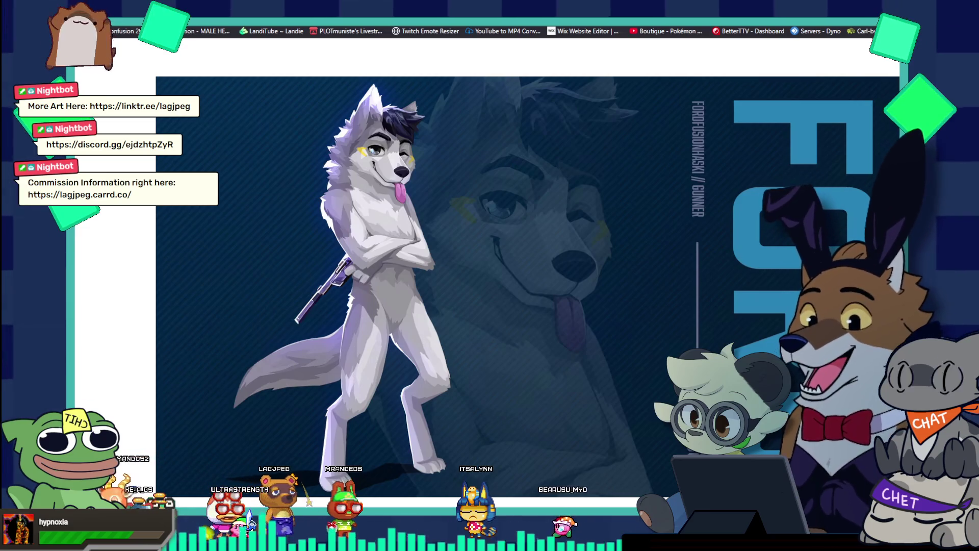
pyautogui.press('Right')
pyautogui.press('Right')
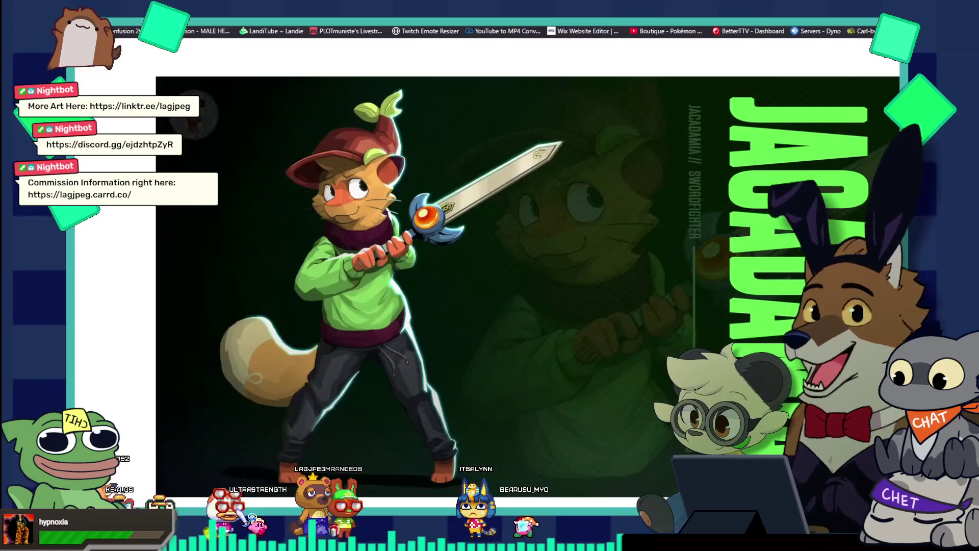
pyautogui.press('Right')
pyautogui.press('Right')
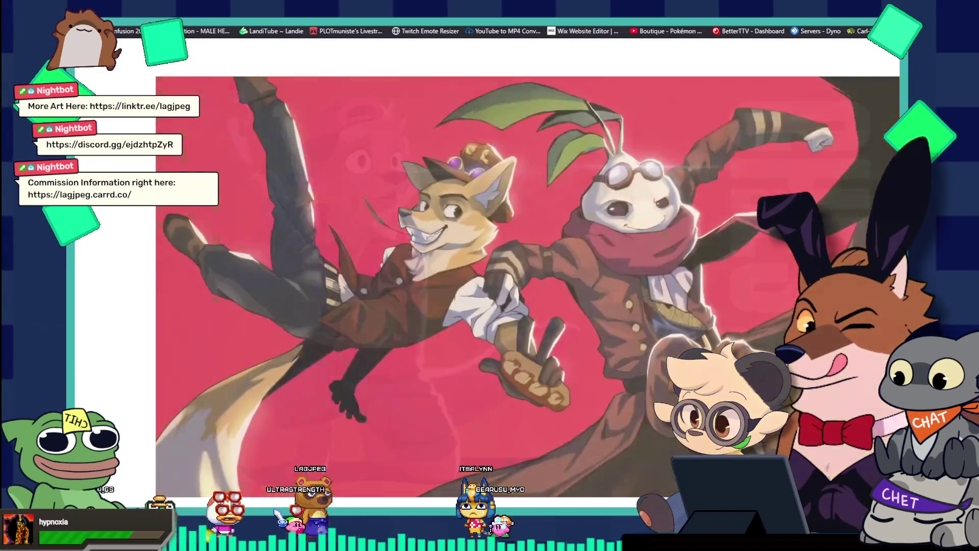
pyautogui.press('Right')
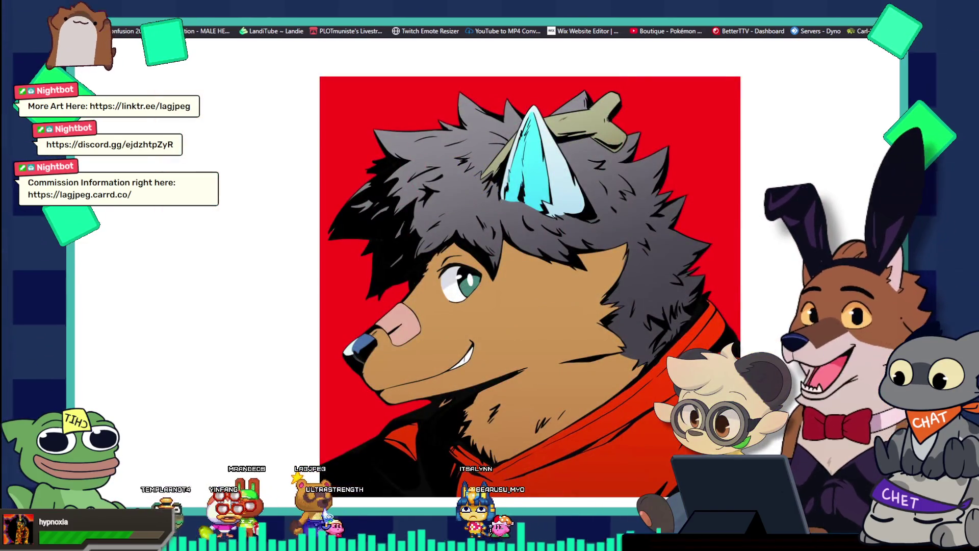
pyautogui.press('Right')
pyautogui.press('Right')
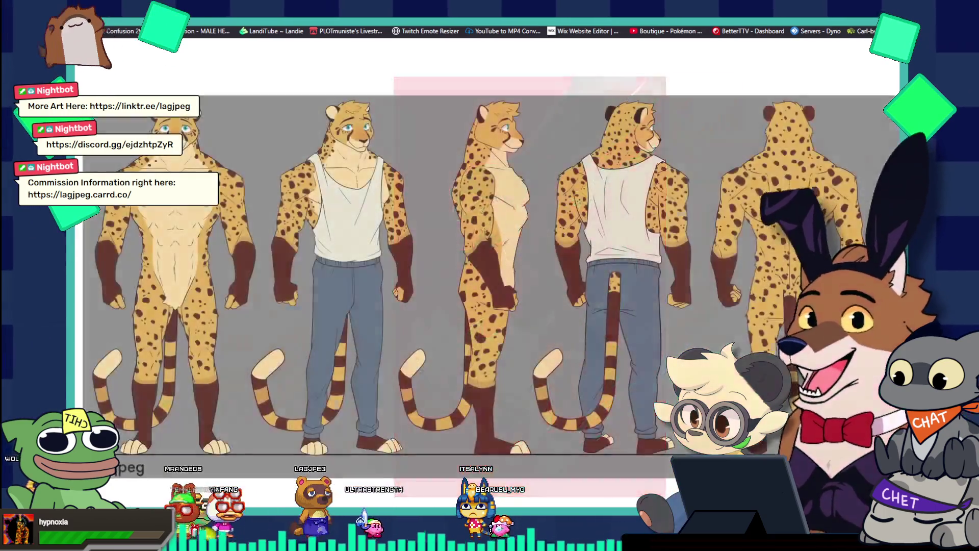
pyautogui.press('Right')
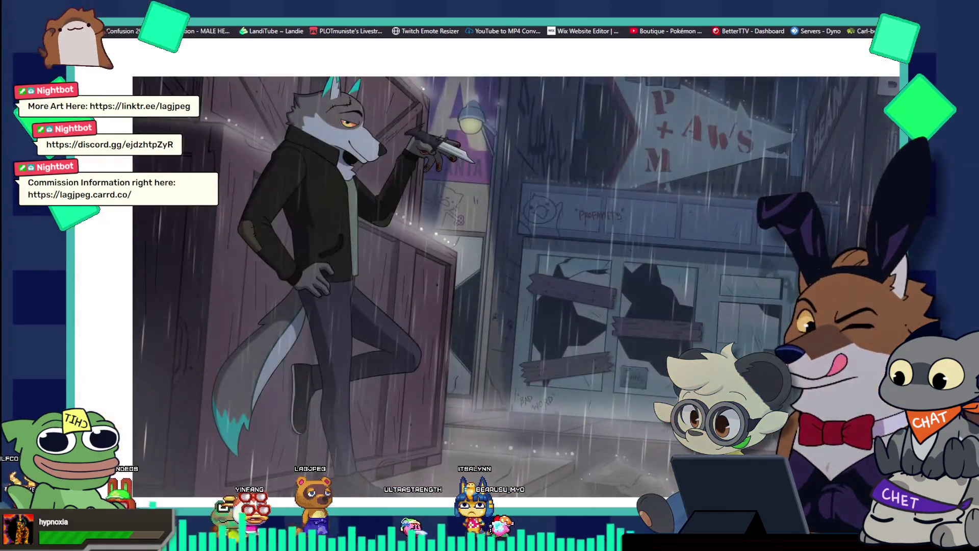
pyautogui.press('Right')
pyautogui.press('Escape')
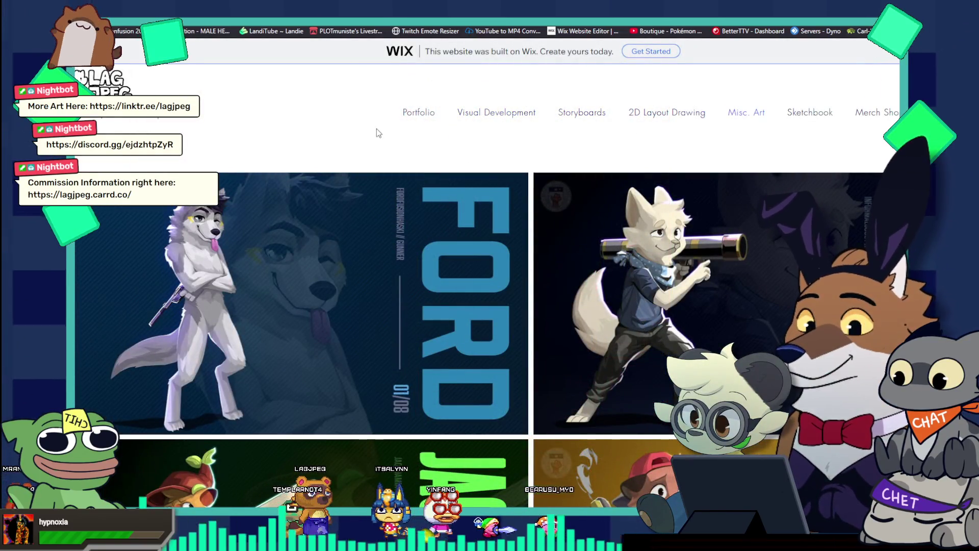
# - Browse the Portfolio gallery and view the Mogie Motel illustration enlarged
pyautogui.click(417, 115)
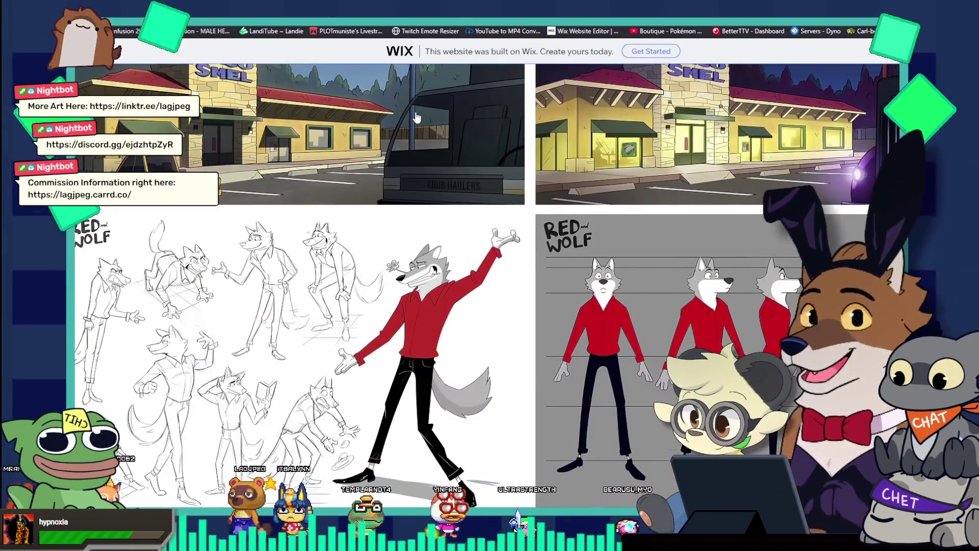
pyautogui.scroll(-3, 416, 118)
pyautogui.scroll(-2, 415, 118)
pyautogui.scroll(-3, 415, 118)
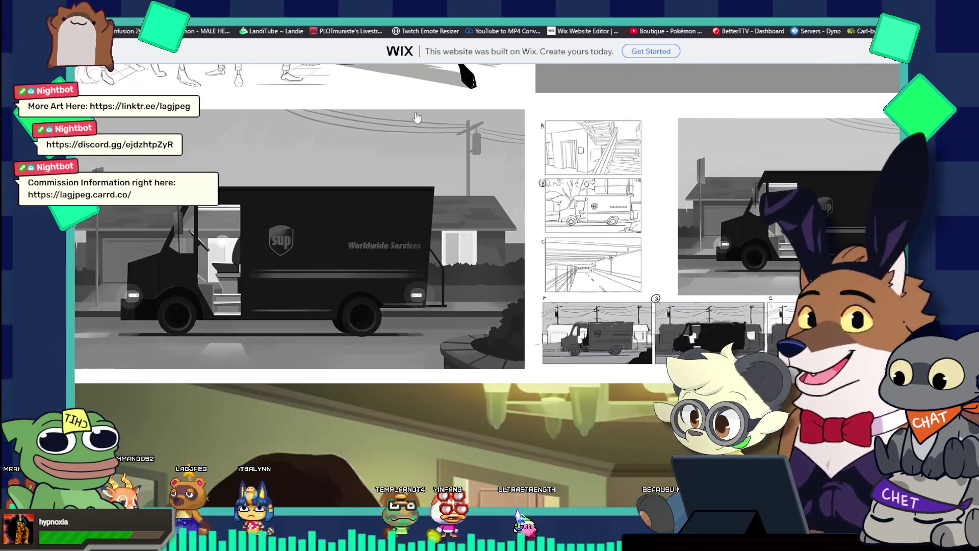
pyautogui.scroll(-4, 417, 118)
pyautogui.scroll(-10, 416, 117)
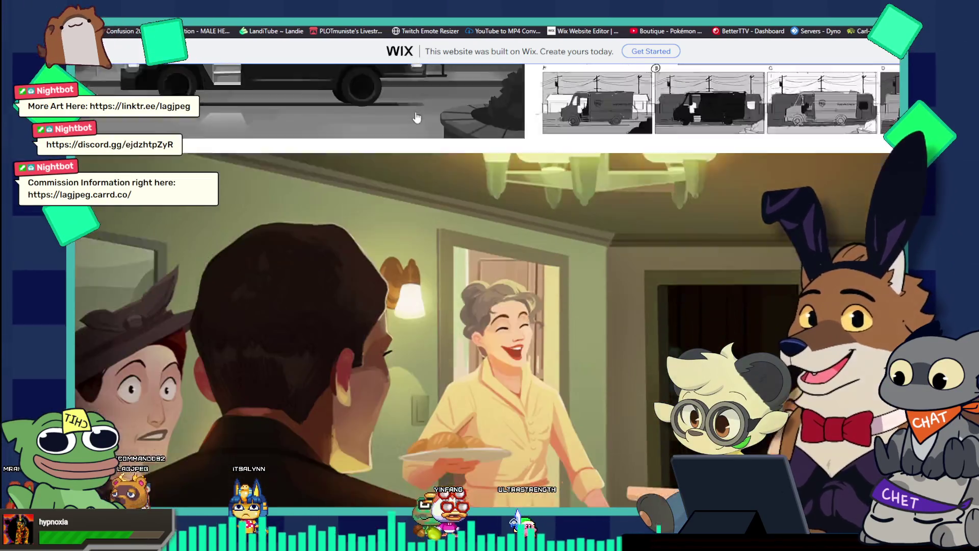
pyautogui.scroll(-8, 416, 118)
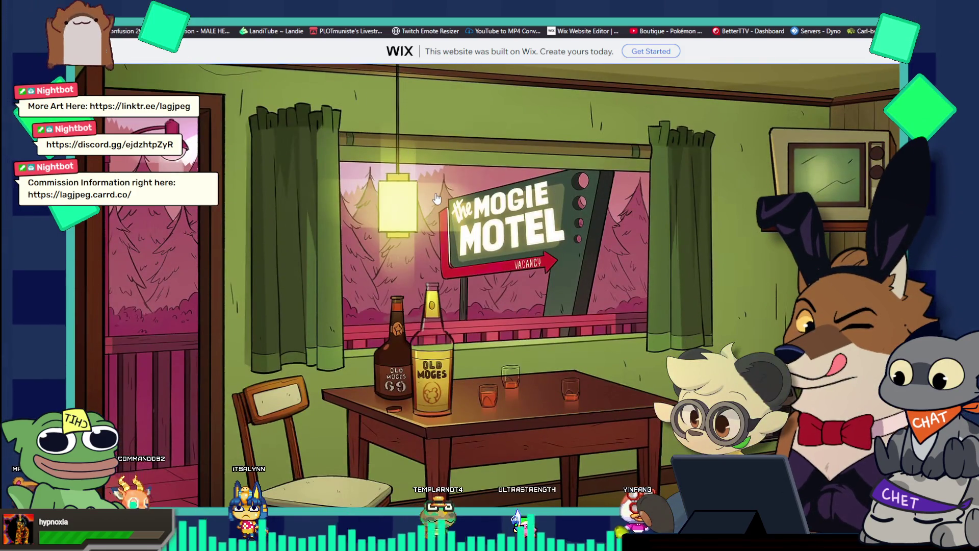
pyautogui.click(446, 222)
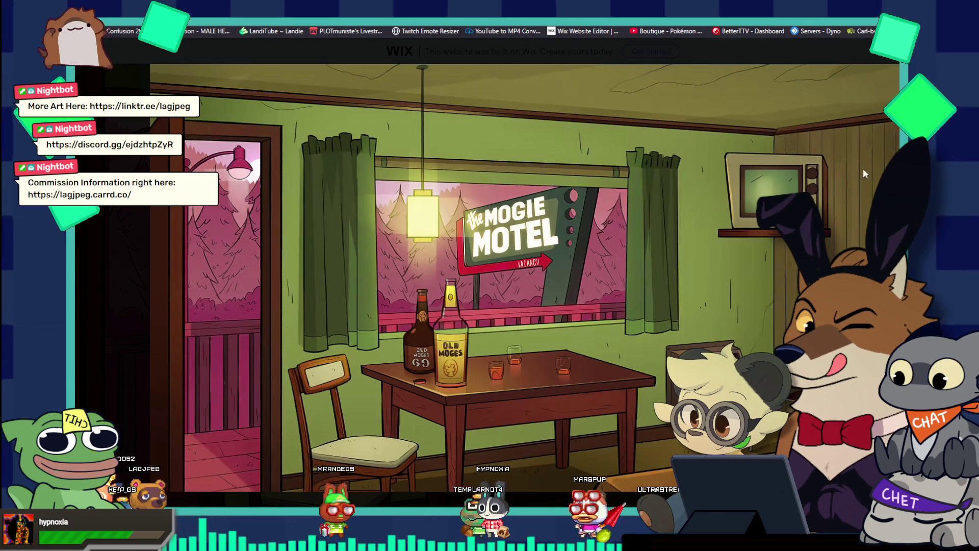
pyautogui.press('Escape')
pyautogui.scroll(-10, 584, 301)
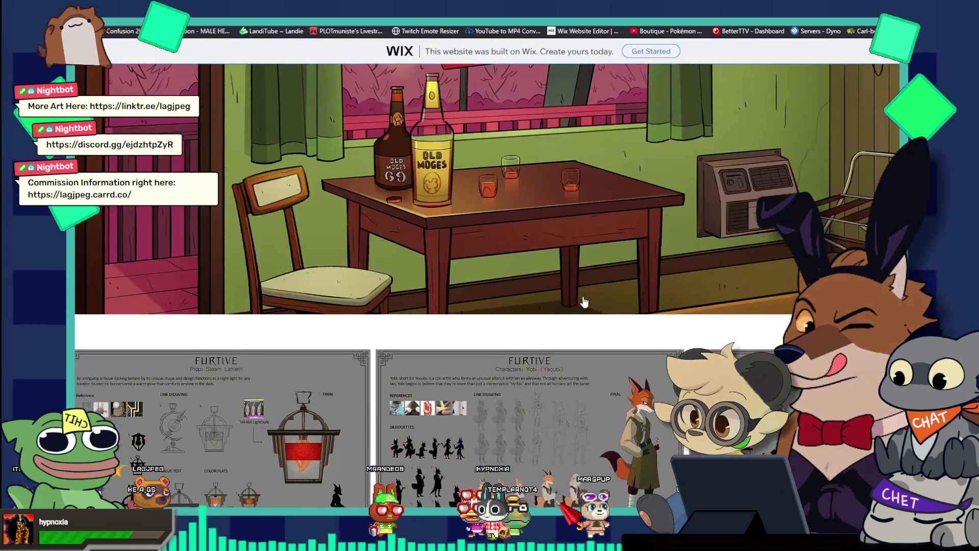
pyautogui.scroll(-15, 585, 301)
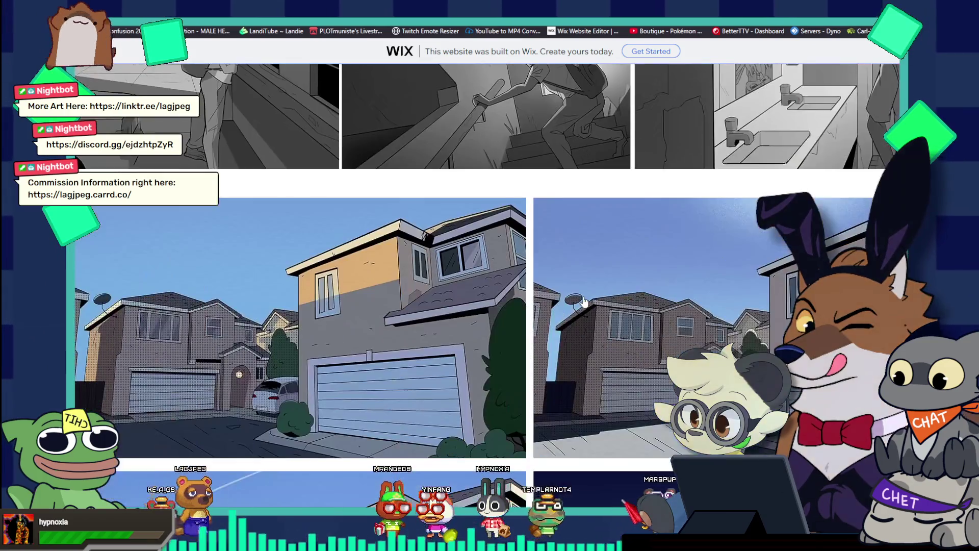
pyautogui.scroll(5, 585, 301)
pyautogui.scroll(10, 585, 301)
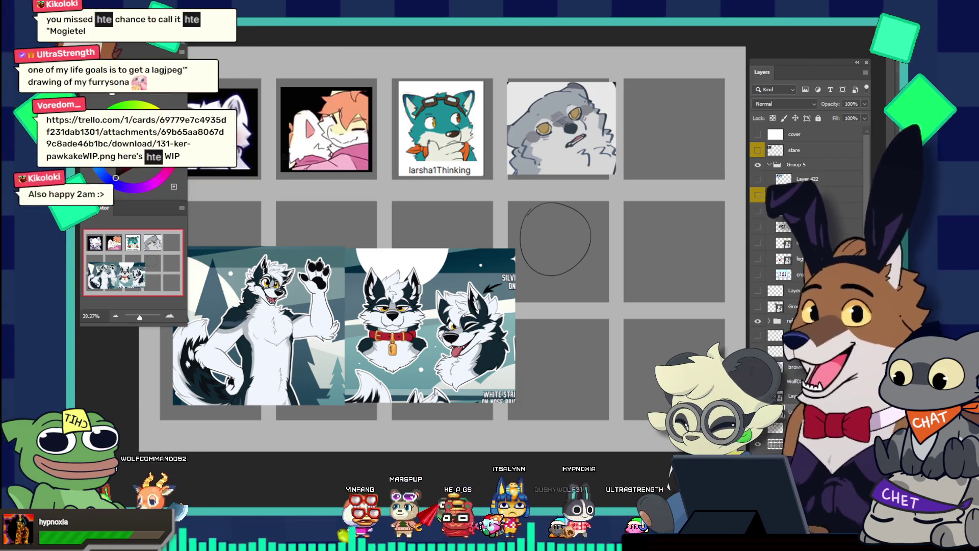
# - Drag the shared chat image aside and switch to the browser's red dragon Trello attachment
pyautogui.moveTo(429, 141); pyautogui.dragTo(482, 210)
pyautogui.hotkey('alt', 'Tab')
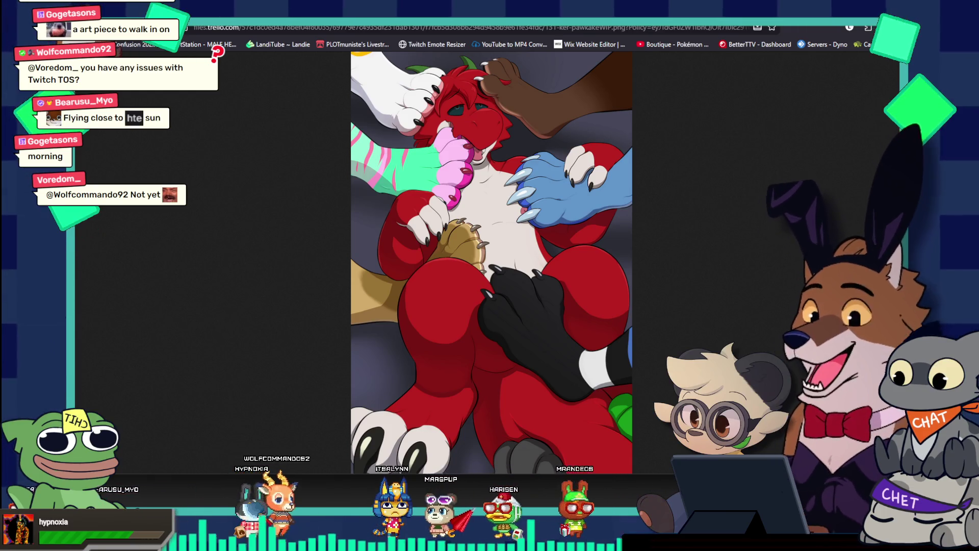
# - Return to Photoshop and switch to the brown canine reference sheet document
pyautogui.hotkey('alt', 'Tab')
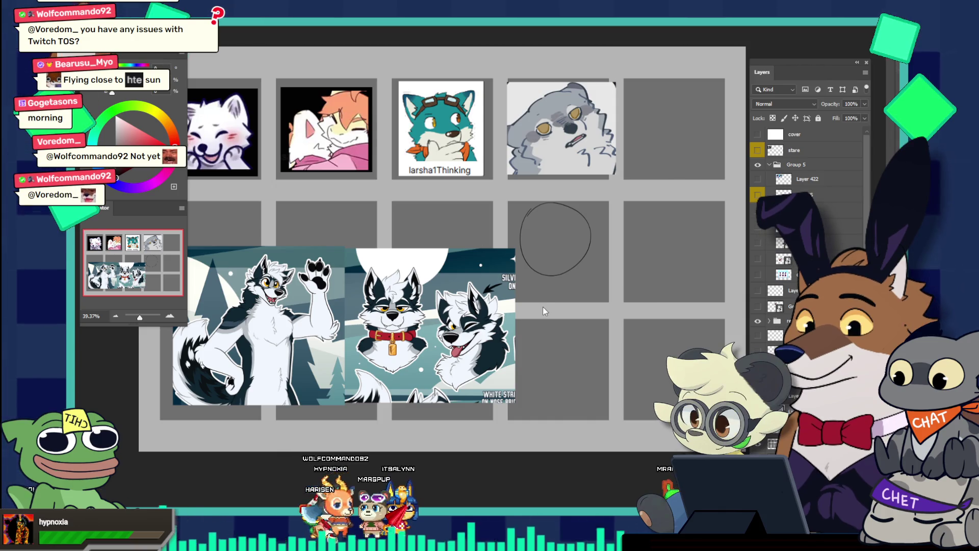
pyautogui.hotkey('ctrl', 'Tab')
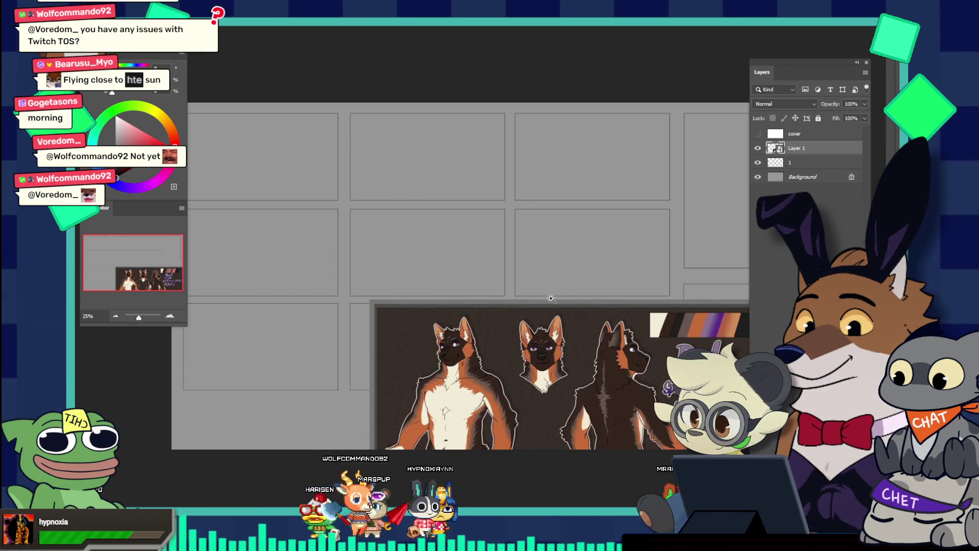
# - Add a new layer above Layer 1 and sketch a rough head oval in the top-left panel
pyautogui.moveTo(530, 247)
pyautogui.mouseDown()
pyautogui.moveTo(334, 225)
pyautogui.moveTo(338, 280)
pyautogui.moveTo(320, 269)
pyautogui.mouseUp()
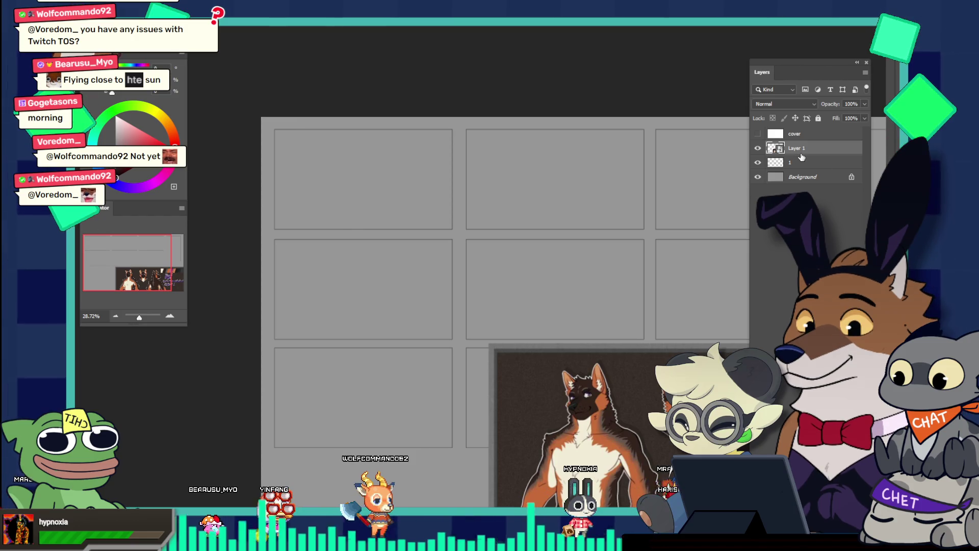
pyautogui.hotkey('ctrl', 'shift', 'alt', 'n')
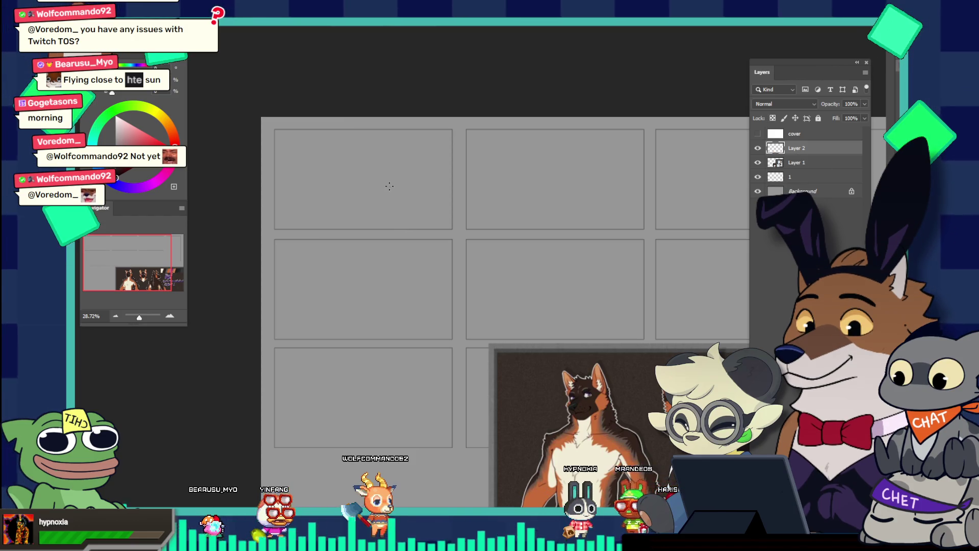
pyautogui.moveTo(389, 186); pyautogui.dragTo(414, 161)
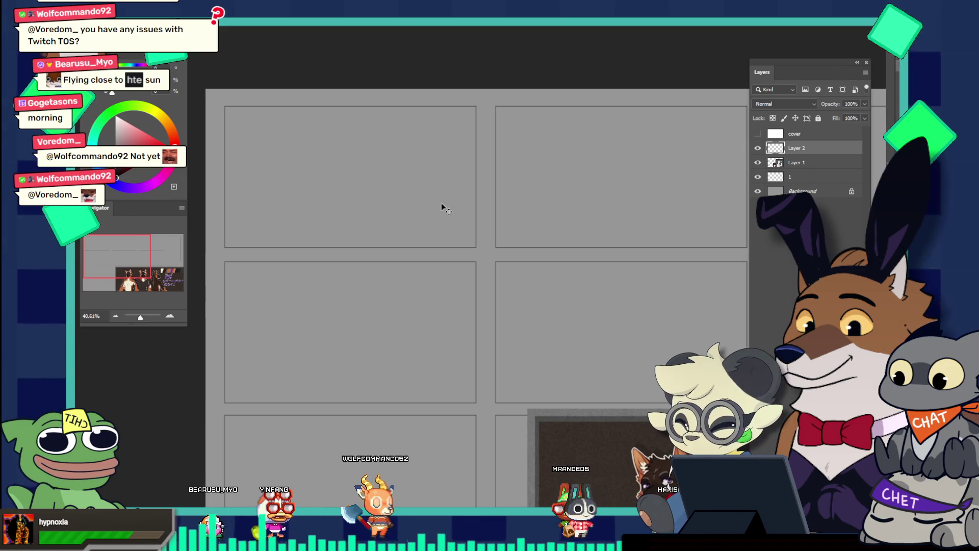
pyautogui.moveTo(328, 137); pyautogui.dragTo(326, 150)
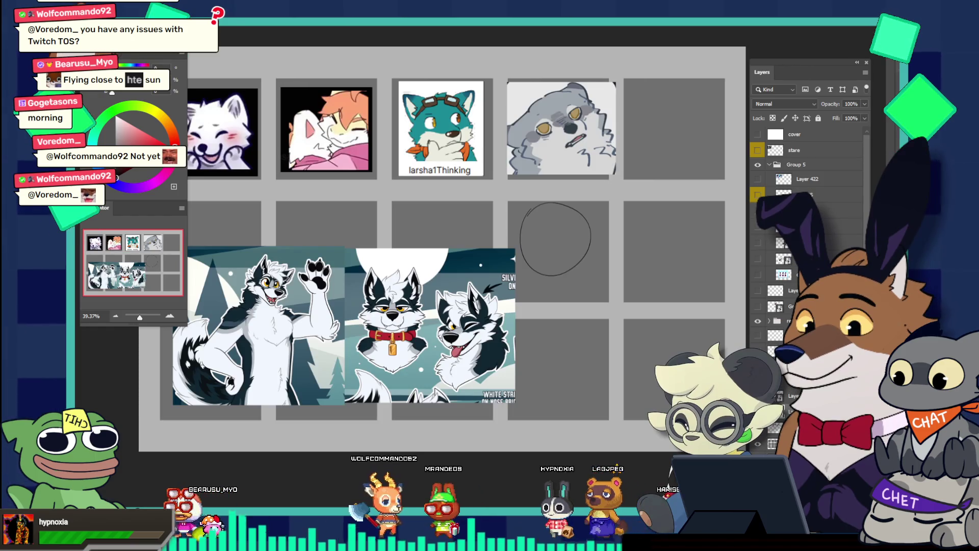
# - Shift the wolf reference image up and to the left
pyautogui.scroll(3, 637, 198)
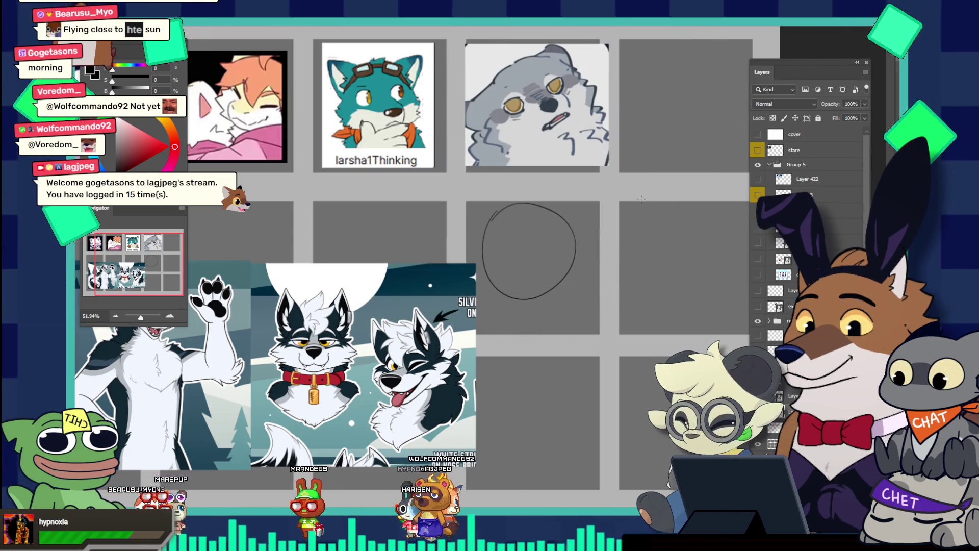
pyautogui.press('Delete')
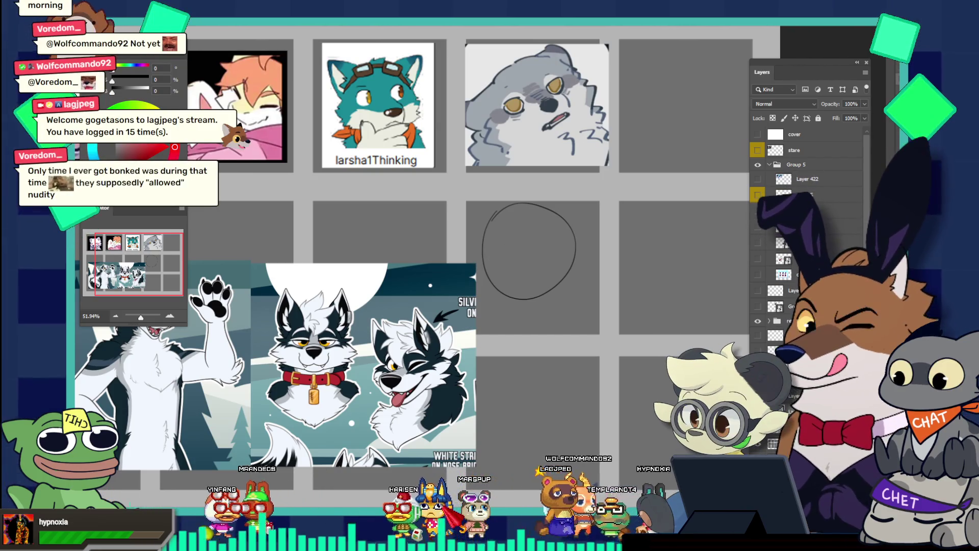
pyautogui.moveTo(481, 318)
pyautogui.mouseDown()
pyautogui.moveTo(460, 250)
pyautogui.moveTo(483, 259)
pyautogui.mouseUp()
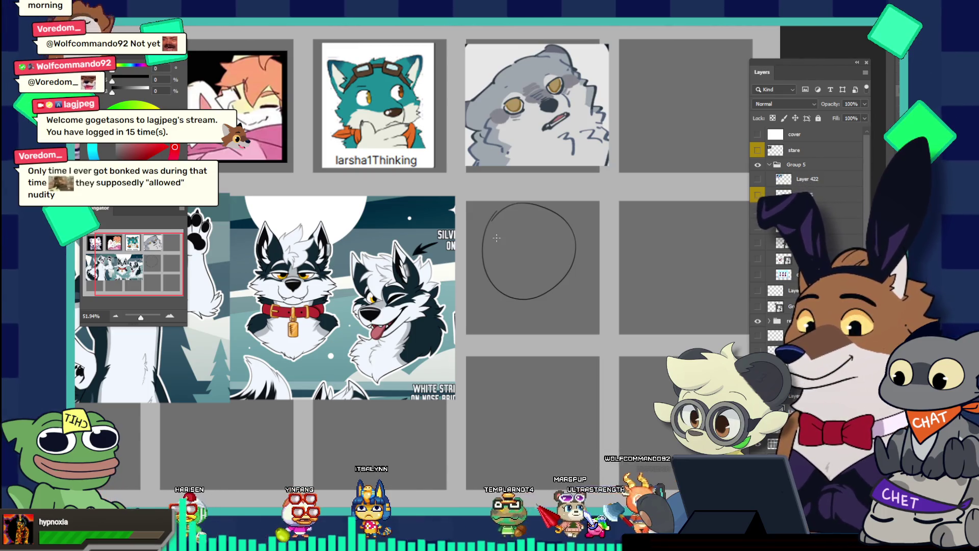
# - Draw the jaw line at the head circle's lower left with a short horizontal extension
pyautogui.moveTo(479, 254)
pyautogui.mouseDown()
pyautogui.moveTo(461, 263)
pyautogui.moveTo(481, 260)
pyautogui.mouseUp()
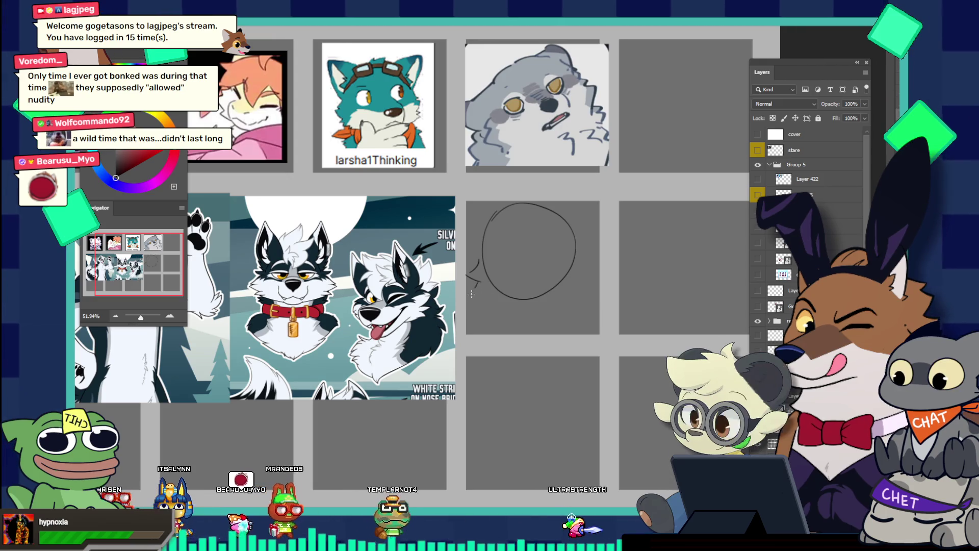
pyautogui.moveTo(479, 289)
pyautogui.mouseDown()
pyautogui.moveTo(501, 307)
pyautogui.moveTo(468, 306)
pyautogui.mouseUp()
pyautogui.hotkey('ctrl', 'z')
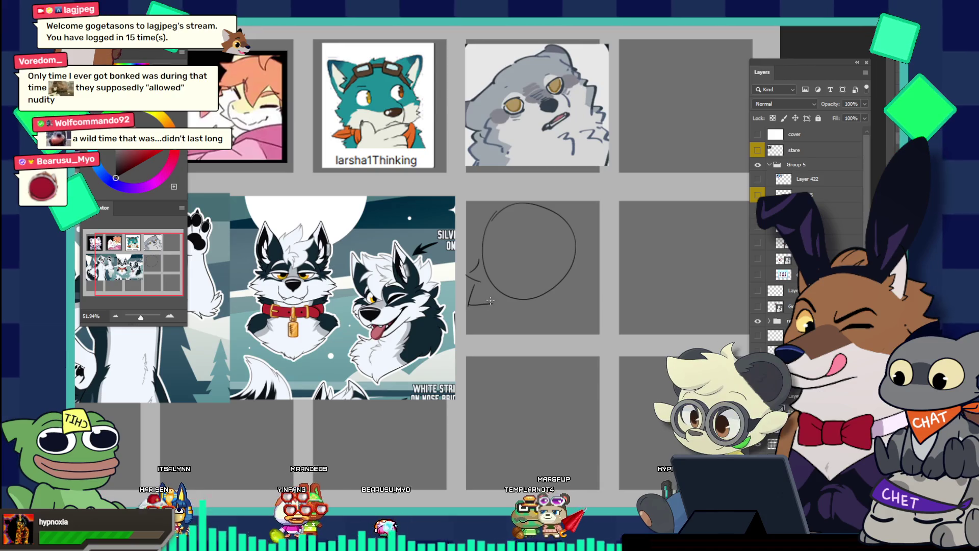
pyautogui.hotkey('ctrl', 'z')
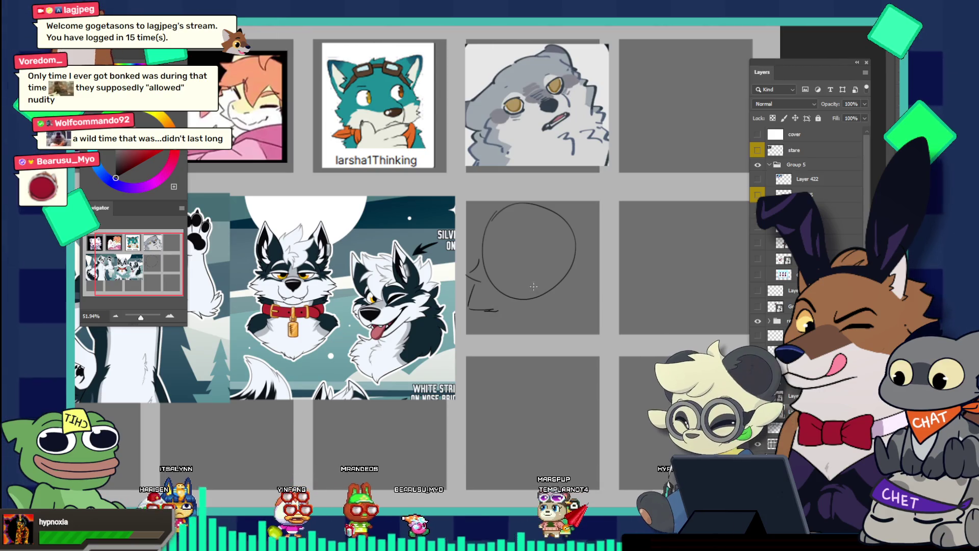
pyautogui.moveTo(485, 309); pyautogui.dragTo(514, 306)
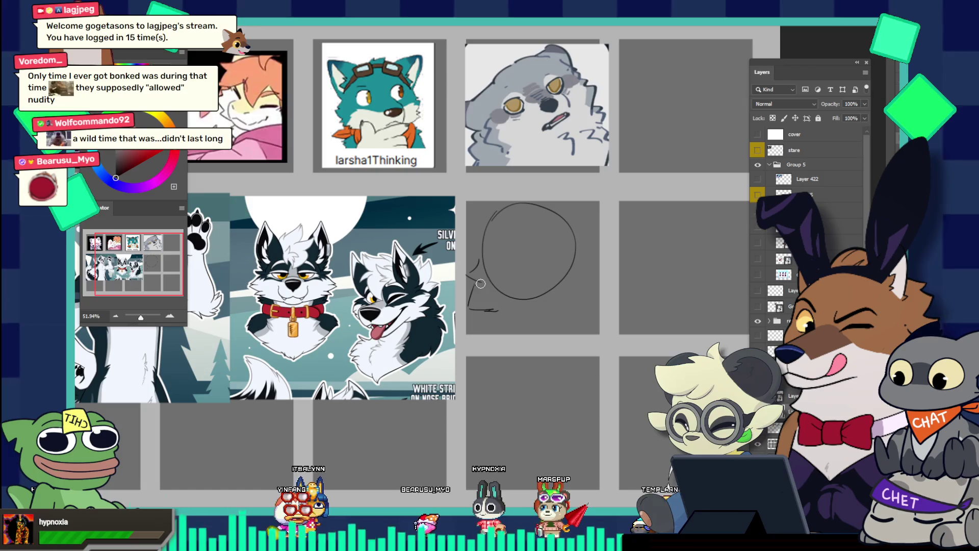
# - Switch drawing colour and add a diagonal face guide and a curved closed-eye stroke
pyautogui.press('x')
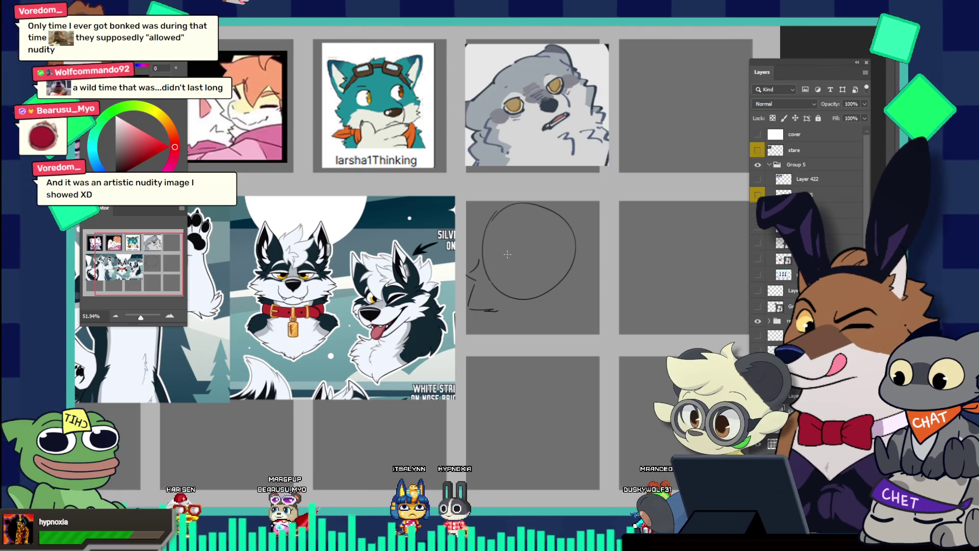
pyautogui.moveTo(489, 268); pyautogui.dragTo(537, 233)
pyautogui.moveTo(492, 260); pyautogui.dragTo(546, 223)
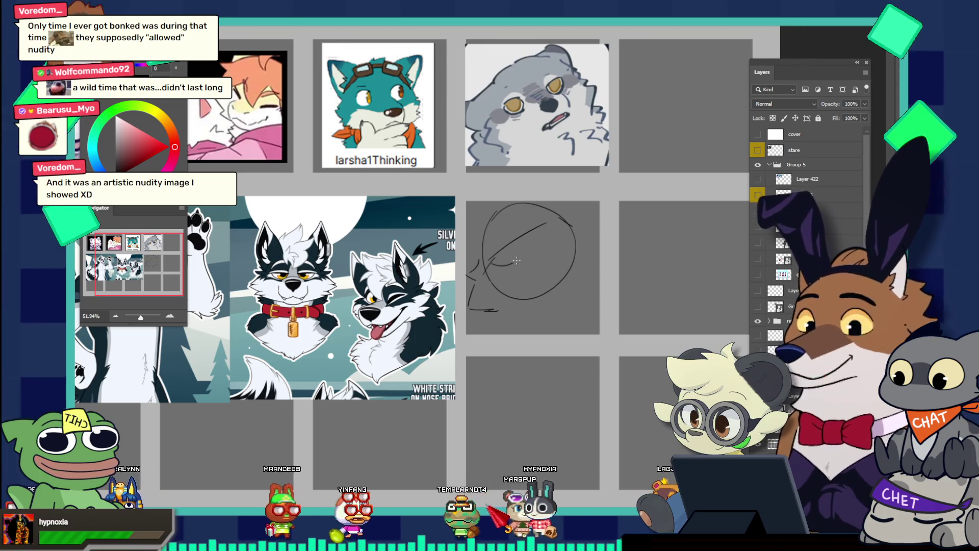
pyautogui.moveTo(492, 261); pyautogui.dragTo(520, 255)
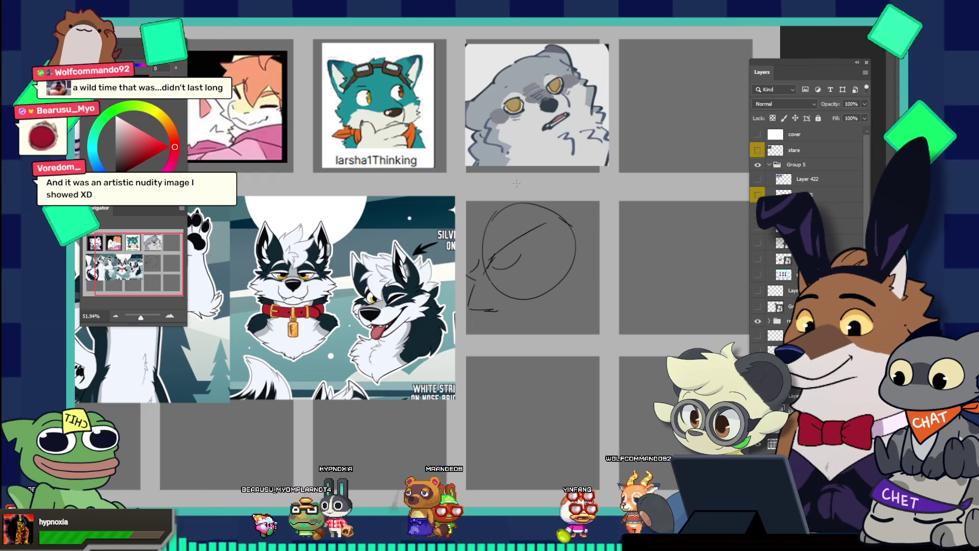
# - Switch to the blank comic-panel page, zoom out, and pull the Discord fox-and-panda preview into view
pyautogui.hotkey('ctrl', 'Tab')
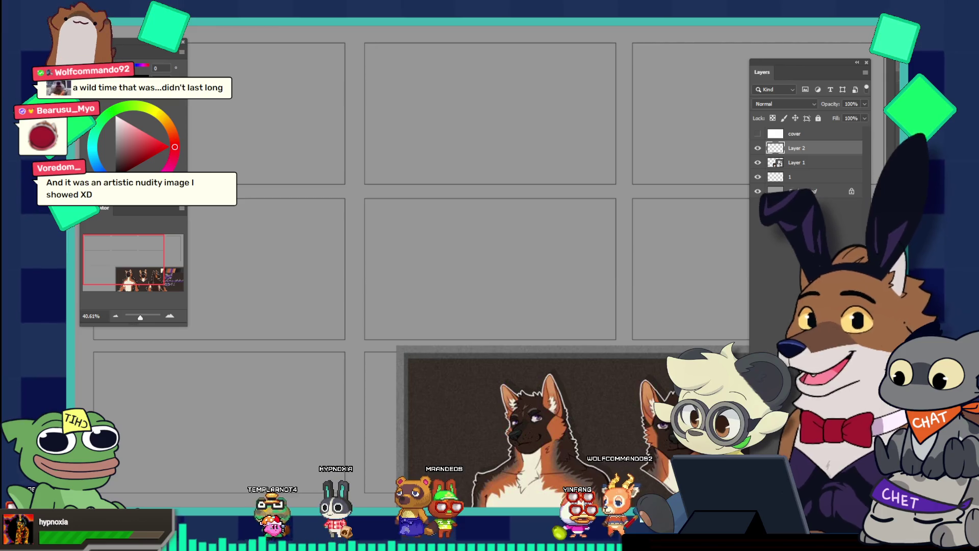
pyautogui.scroll(-2, 501, 226)
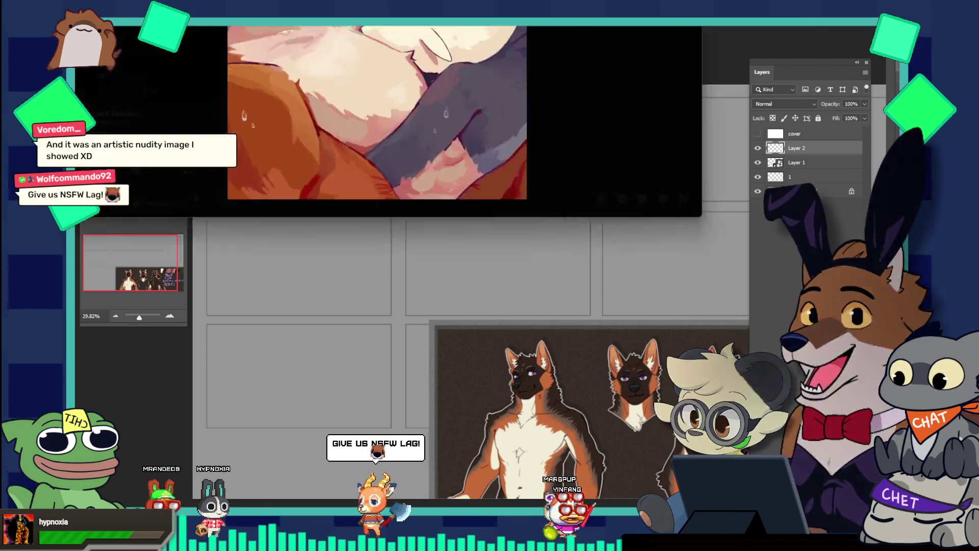
pyautogui.moveTo(448, 0)
pyautogui.mouseDown()
pyautogui.moveTo(592, 87)
pyautogui.moveTo(571, 55)
pyautogui.moveTo(534, 37)
pyautogui.mouseUp()
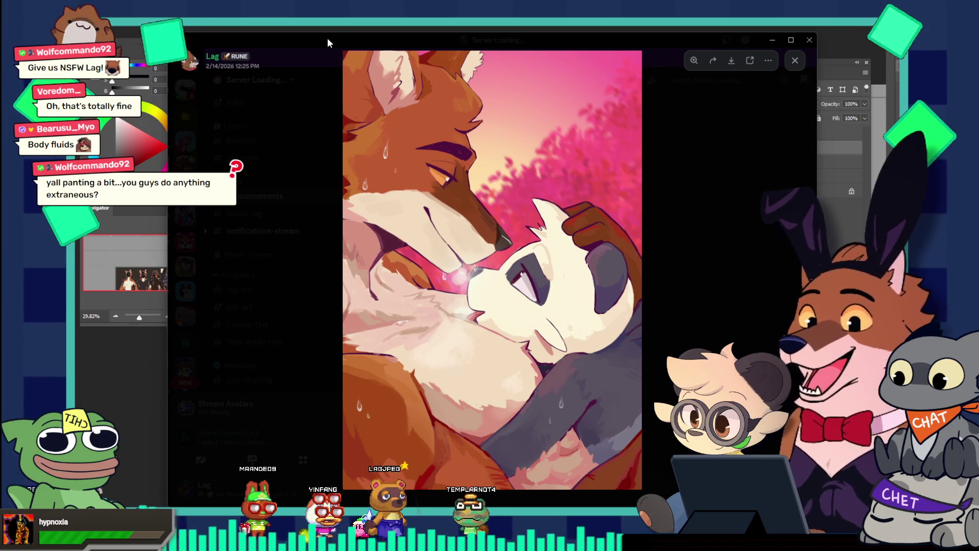
# - Dismiss the Discord fox-and-panda preview to return to the Photoshop comic-panel page
pyautogui.hotkey('alt', 'Tab')
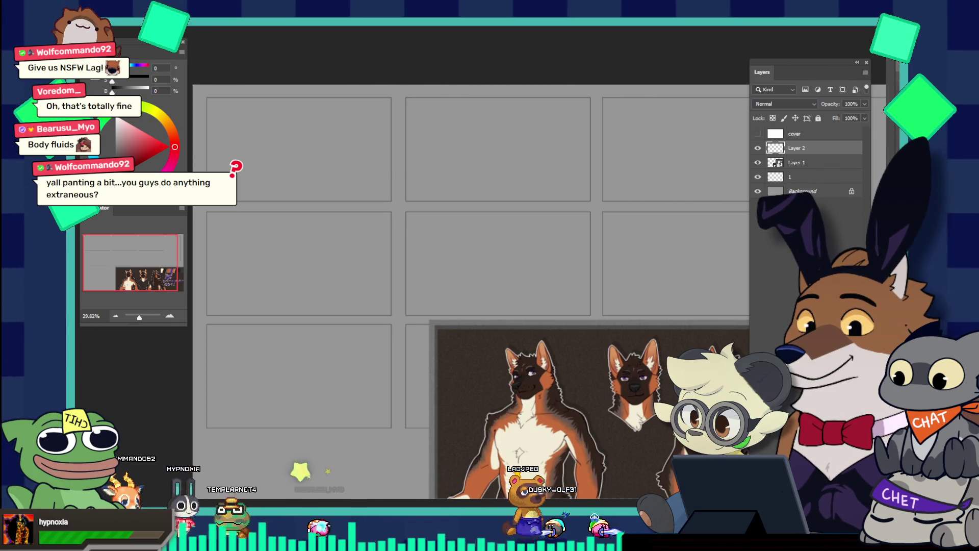
# - Zoom into the head sketch, erase the diagonal line's lower-left end, and redraw it longer across the face
pyautogui.hotkey('ctrl', 'Tab')
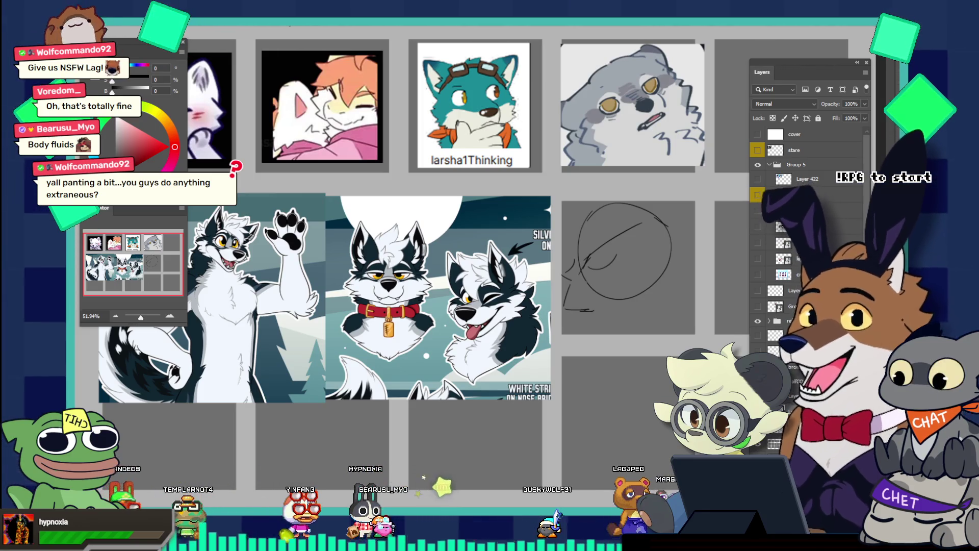
pyautogui.moveTo(628, 251); pyautogui.dragTo(670, 181)
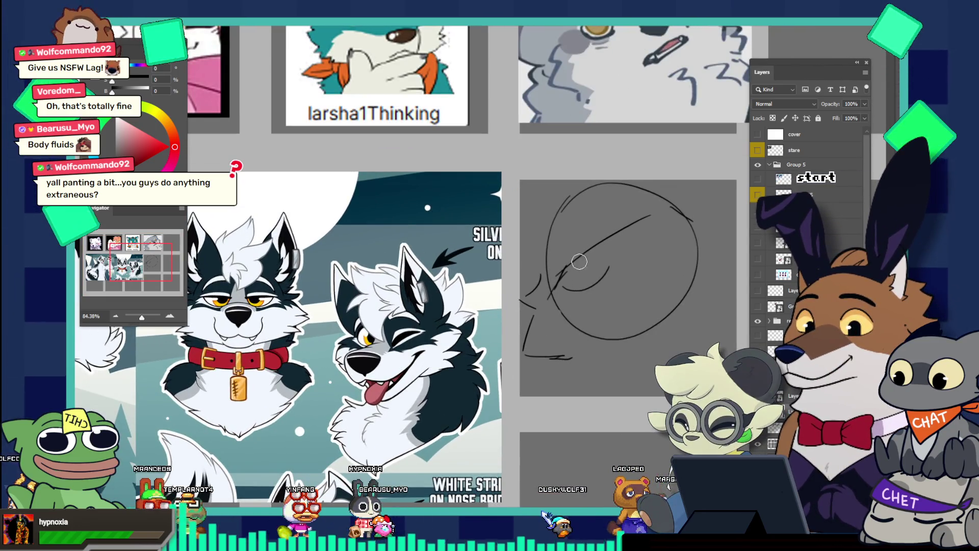
pyautogui.moveTo(559, 274); pyautogui.dragTo(611, 236)
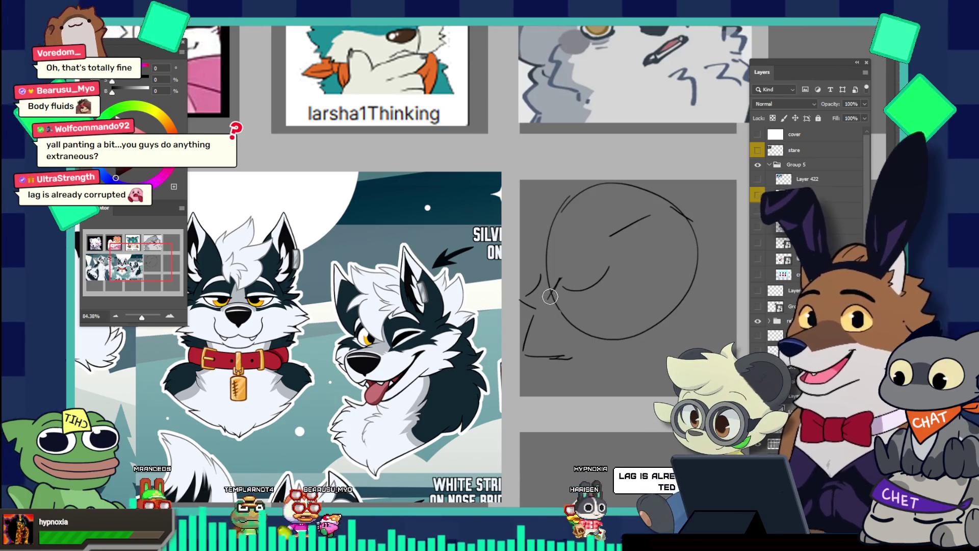
pyautogui.hotkey('ctrl', 'z')
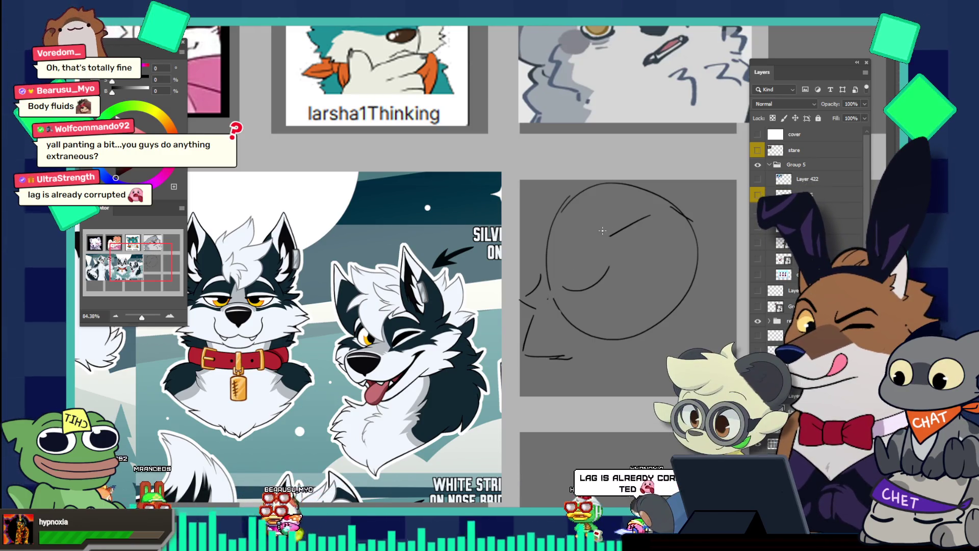
pyautogui.scroll(-1, 584, 293)
pyautogui.scroll(1, 596, 234)
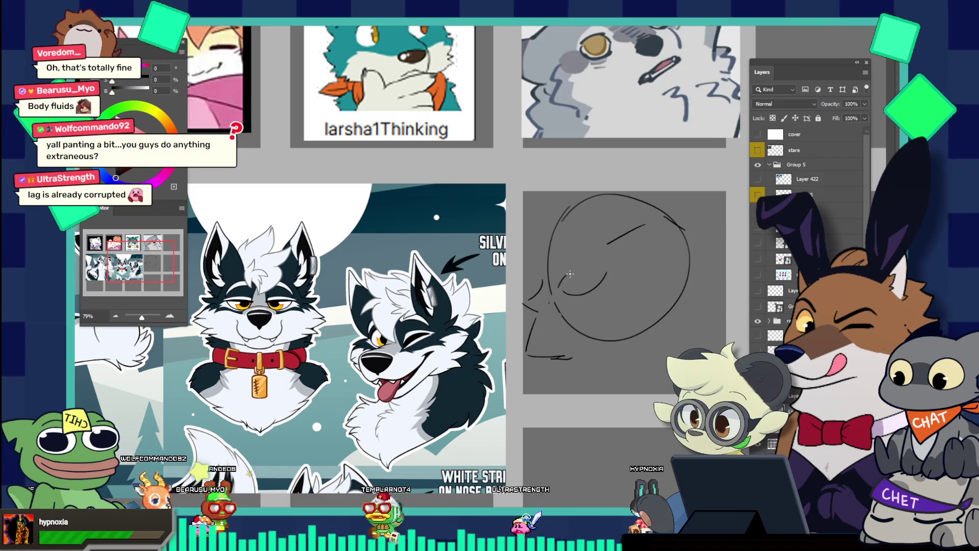
pyautogui.moveTo(570, 274); pyautogui.dragTo(591, 257)
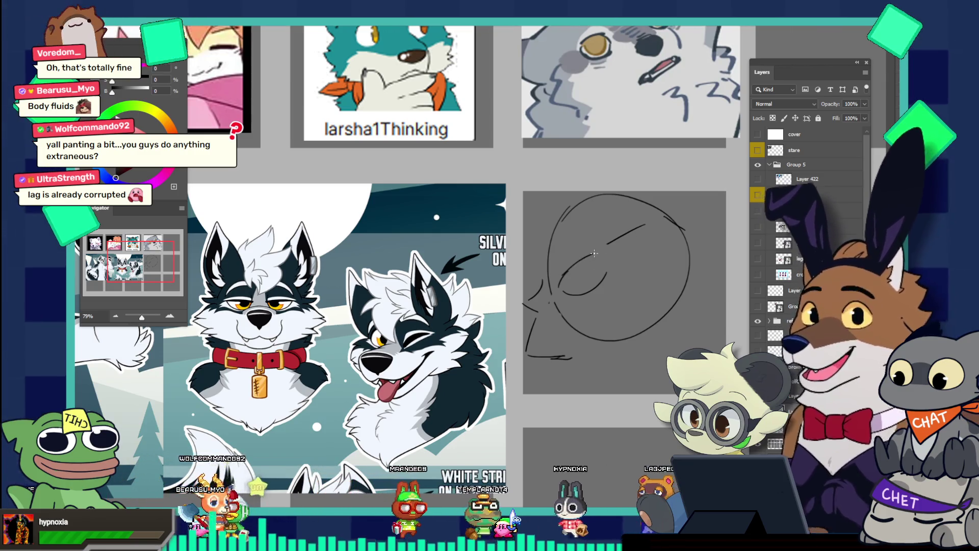
pyautogui.hotkey('ctrl', 'z')
pyautogui.moveTo(561, 289)
pyautogui.mouseDown()
pyautogui.moveTo(604, 247)
pyautogui.moveTo(662, 223)
pyautogui.mouseUp()
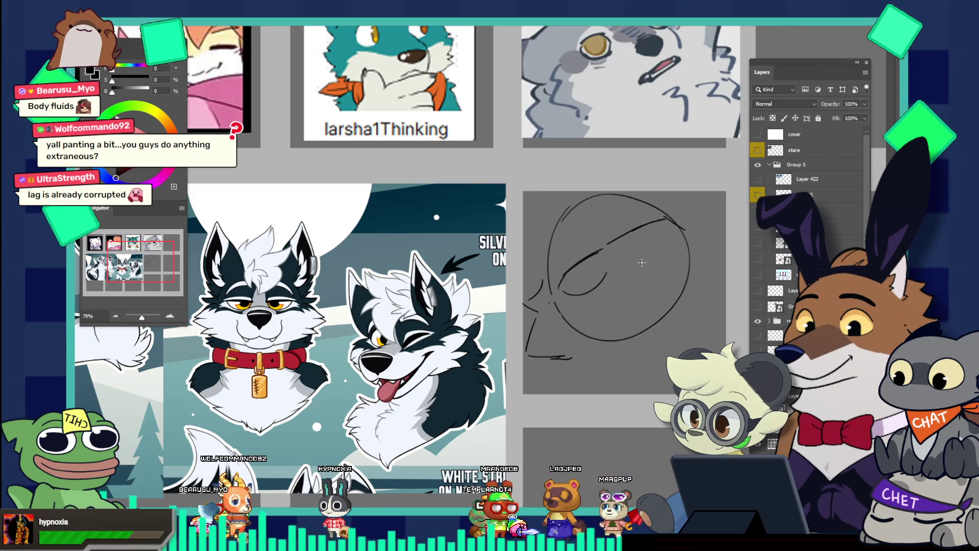
pyautogui.scroll(-3, 642, 262)
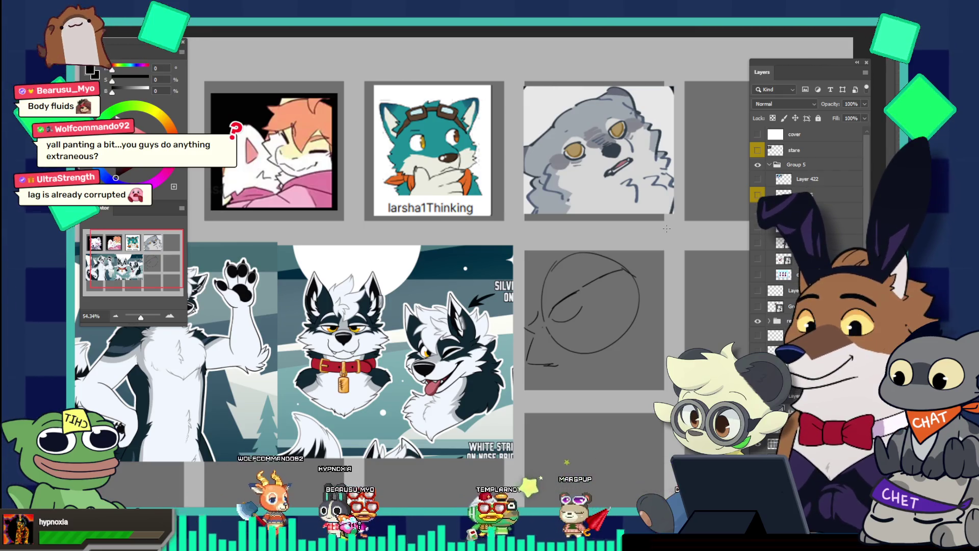
# - Outline the right eye in three strokes, then lasso the area around the left eye
pyautogui.scroll(3, 597, 286)
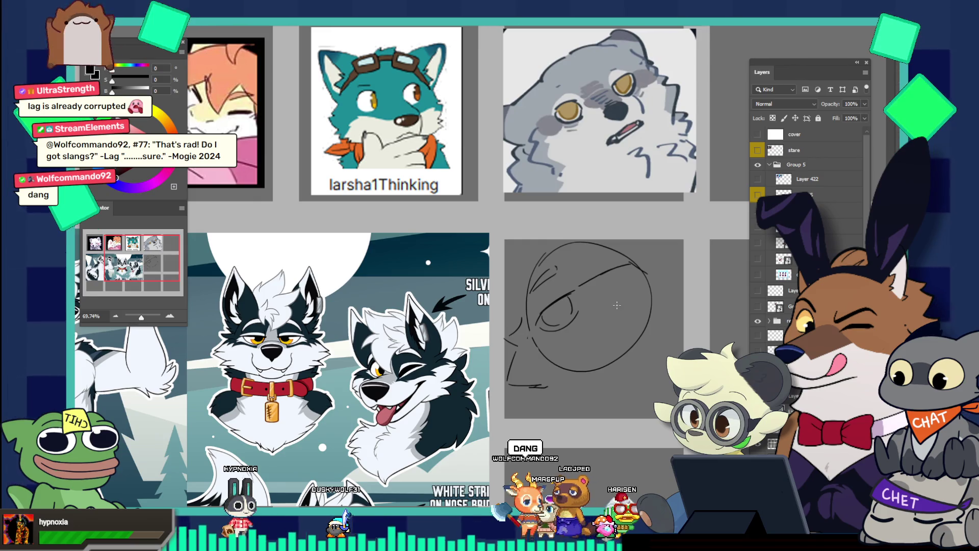
pyautogui.moveTo(603, 309); pyautogui.dragTo(619, 302)
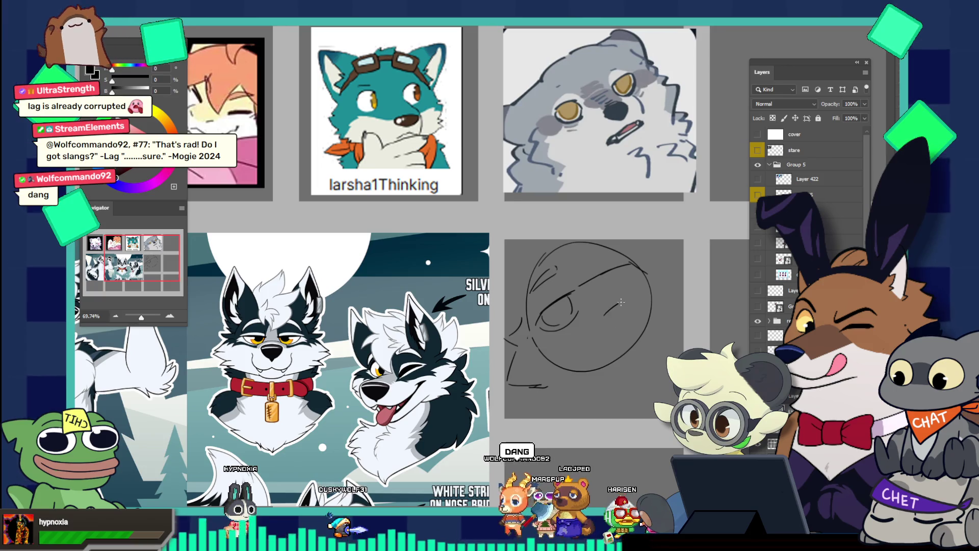
pyautogui.moveTo(607, 313); pyautogui.dragTo(618, 322)
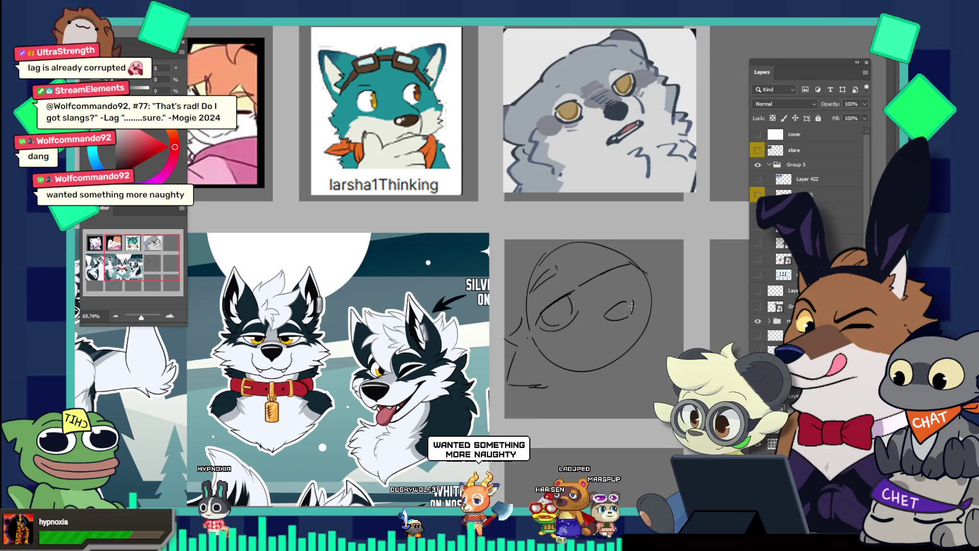
pyautogui.moveTo(617, 321); pyautogui.dragTo(633, 306)
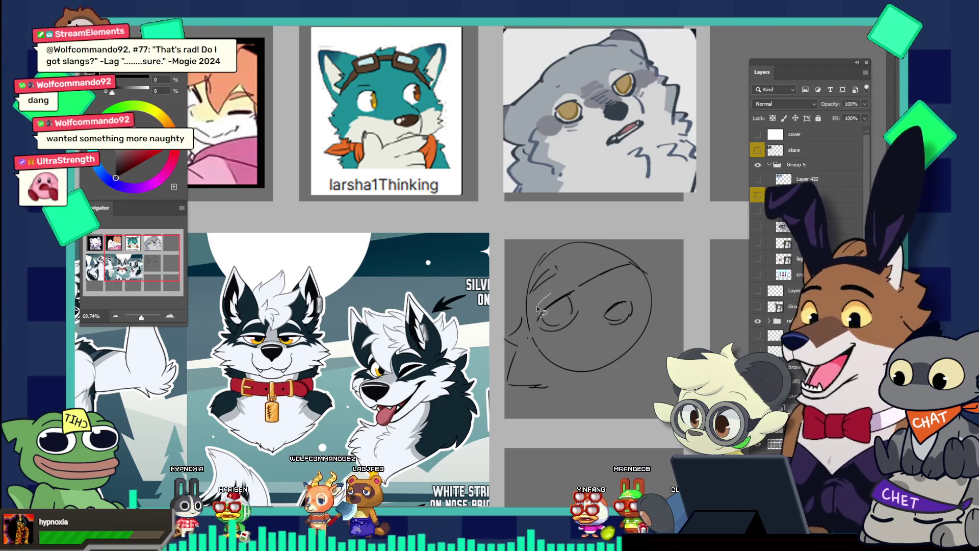
pyautogui.press('l')
pyautogui.moveTo(549, 293); pyautogui.dragTo(594, 313)
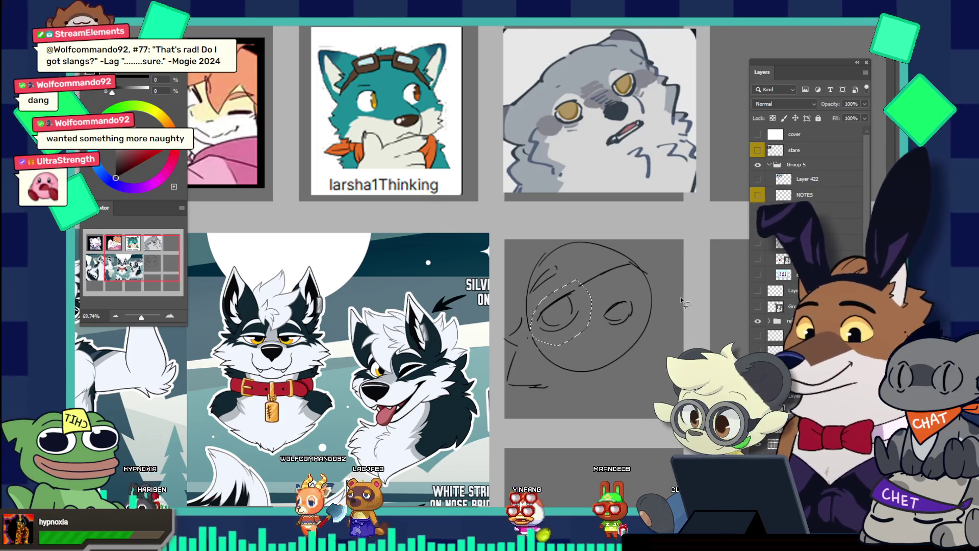
# - Delete the old left eye lines and redraw the left eye outline
pyautogui.press('Delete')
pyautogui.press('b')
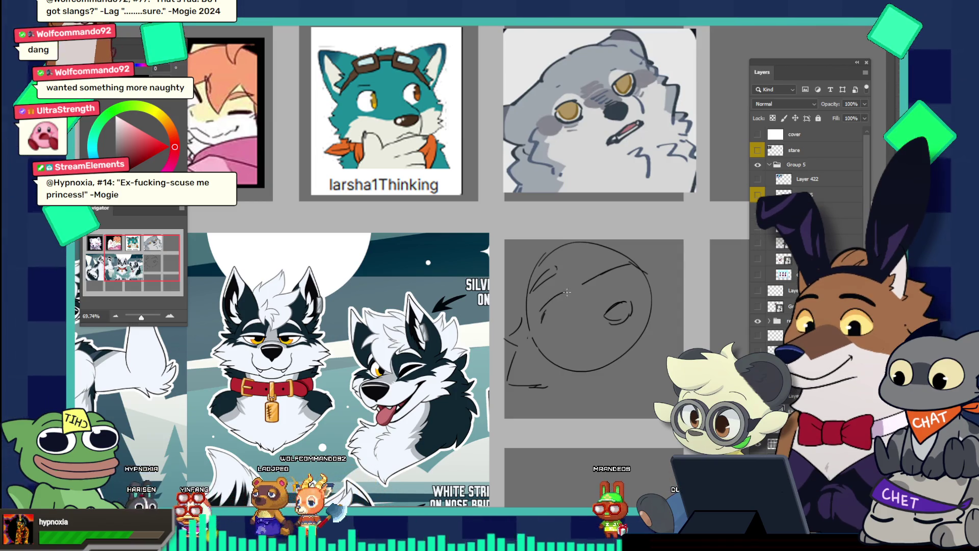
pyautogui.moveTo(571, 296); pyautogui.dragTo(544, 310)
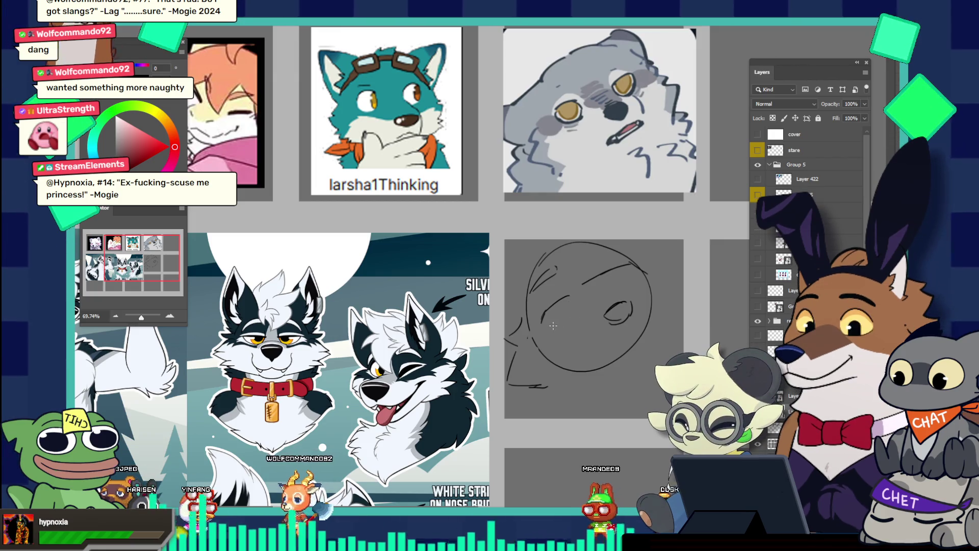
pyautogui.moveTo(545, 325); pyautogui.dragTo(576, 309)
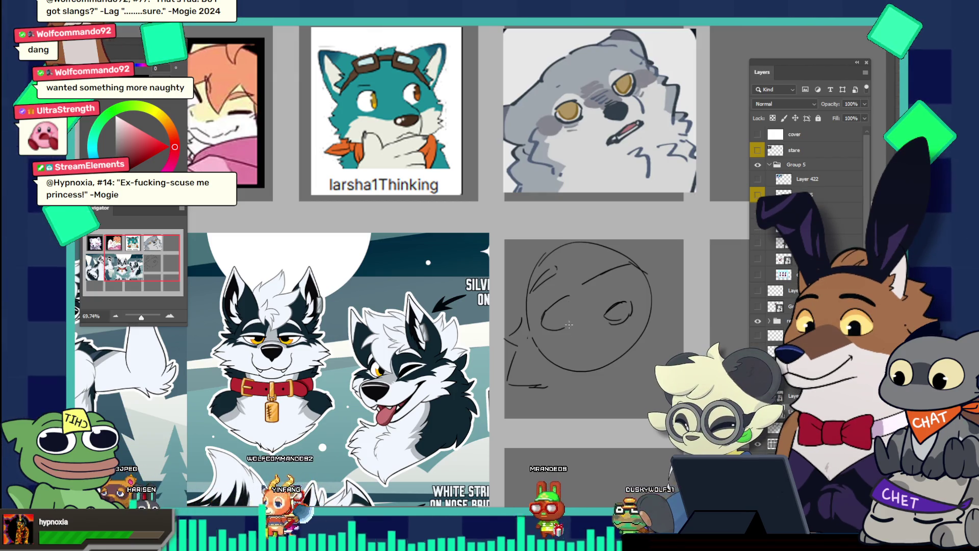
pyautogui.hotkey('ctrl', 'z')
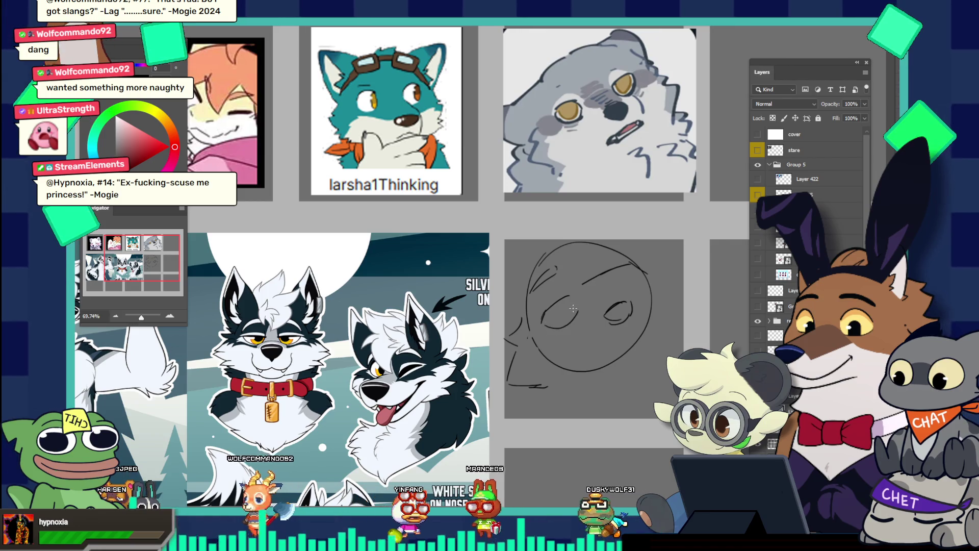
pyautogui.moveTo(550, 323); pyautogui.dragTo(577, 312)
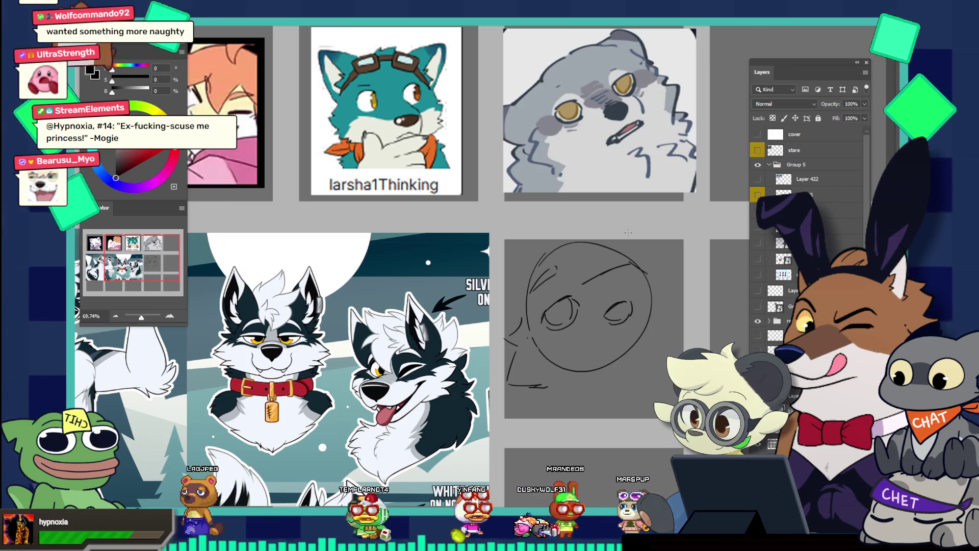
# - Erase a stray line on the head and draw the mouth line
pyautogui.moveTo(594, 278); pyautogui.dragTo(642, 268)
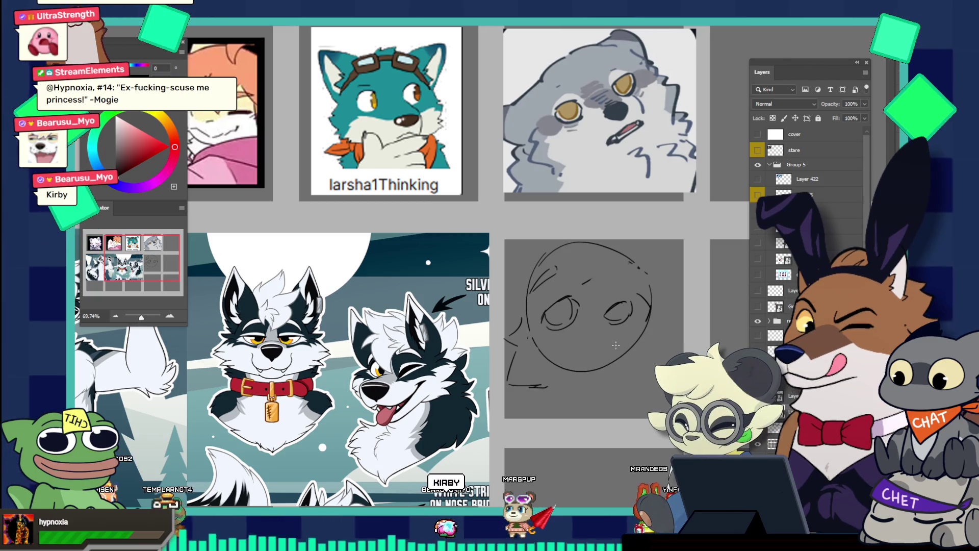
pyautogui.moveTo(590, 349); pyautogui.dragTo(644, 326)
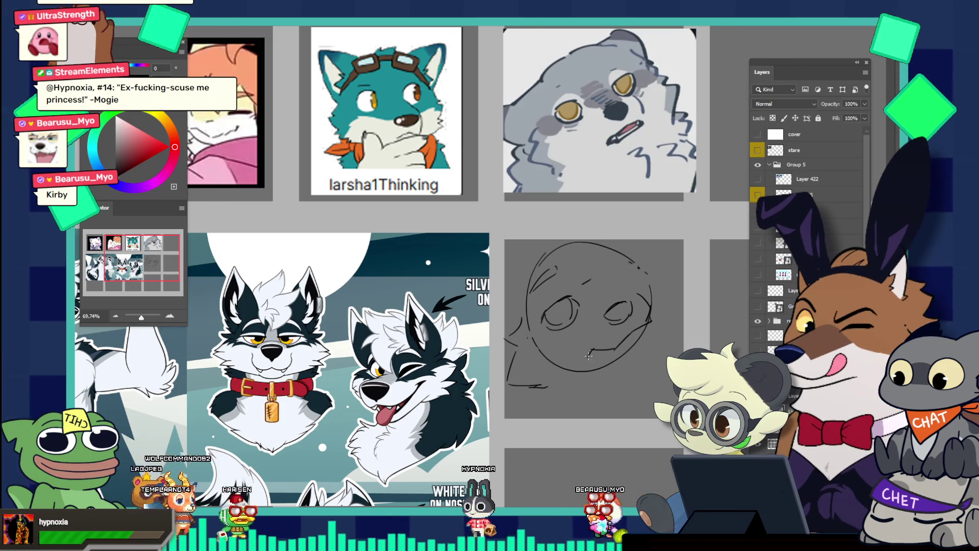
pyautogui.moveTo(591, 360); pyautogui.dragTo(637, 330)
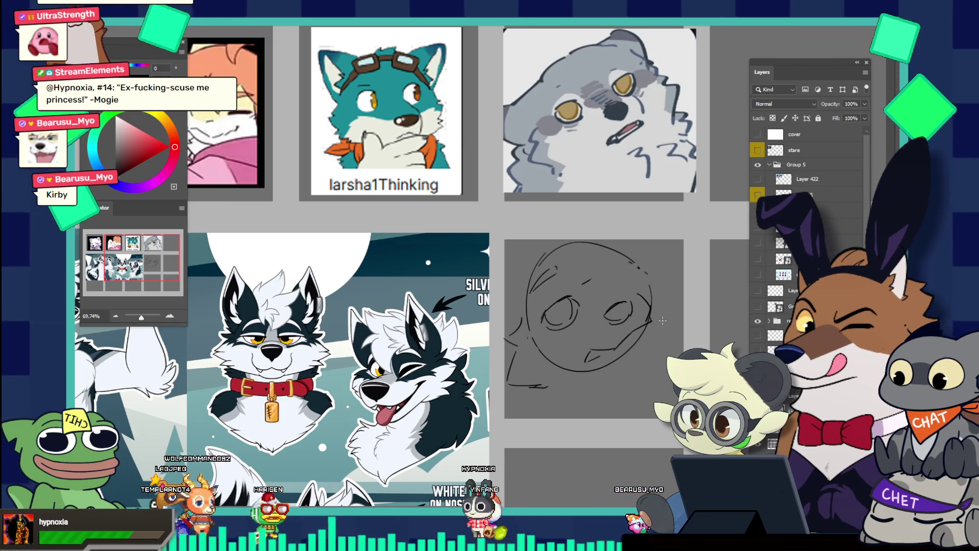
pyautogui.moveTo(583, 356)
pyautogui.mouseDown()
pyautogui.moveTo(615, 360)
pyautogui.moveTo(641, 341)
pyautogui.mouseUp()
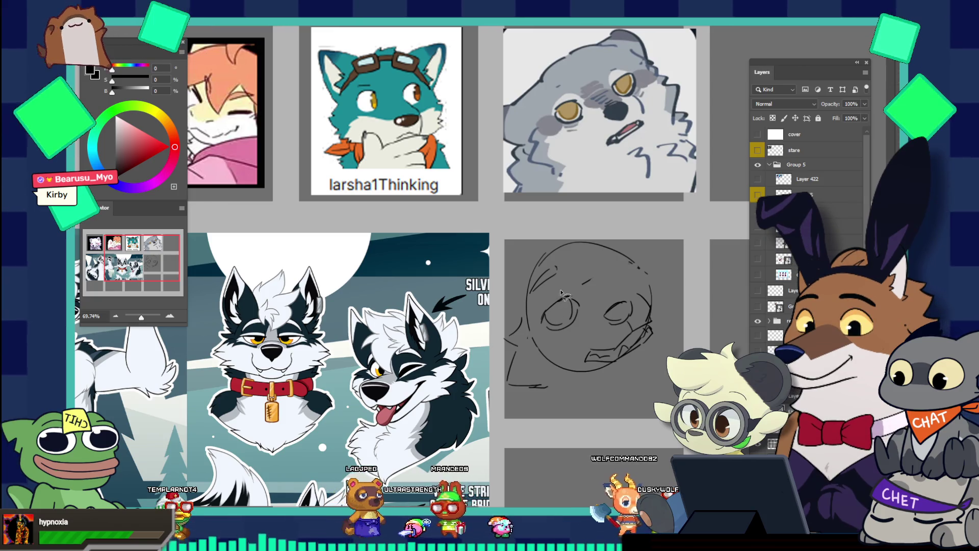
# - Rotate the left eye about 13 degrees and stretch it taller
pyautogui.moveTo(561, 293); pyautogui.dragTo(577, 281)
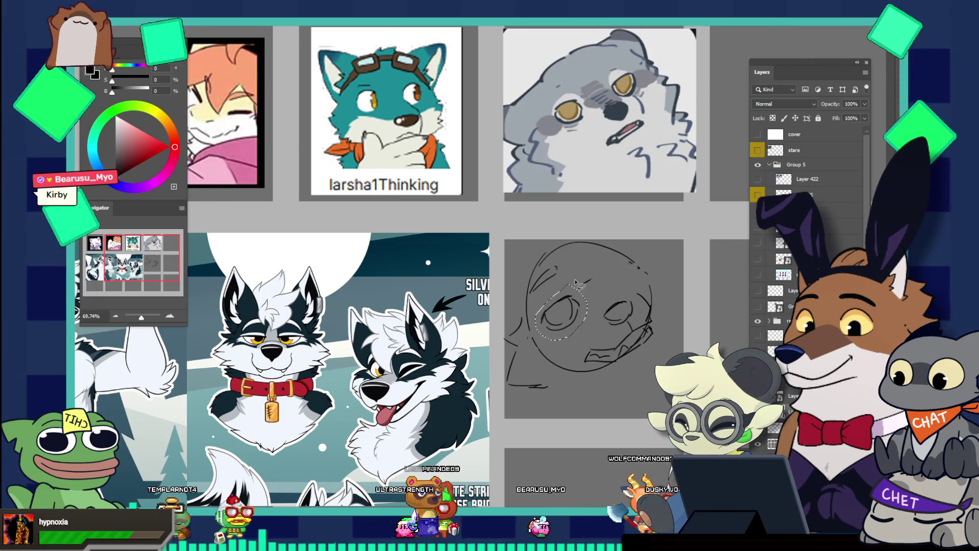
pyautogui.hotkey('ctrl', 't')
pyautogui.moveTo(591, 278)
pyautogui.mouseDown()
pyautogui.moveTo(566, 282)
pyautogui.moveTo(576, 306)
pyautogui.mouseUp()
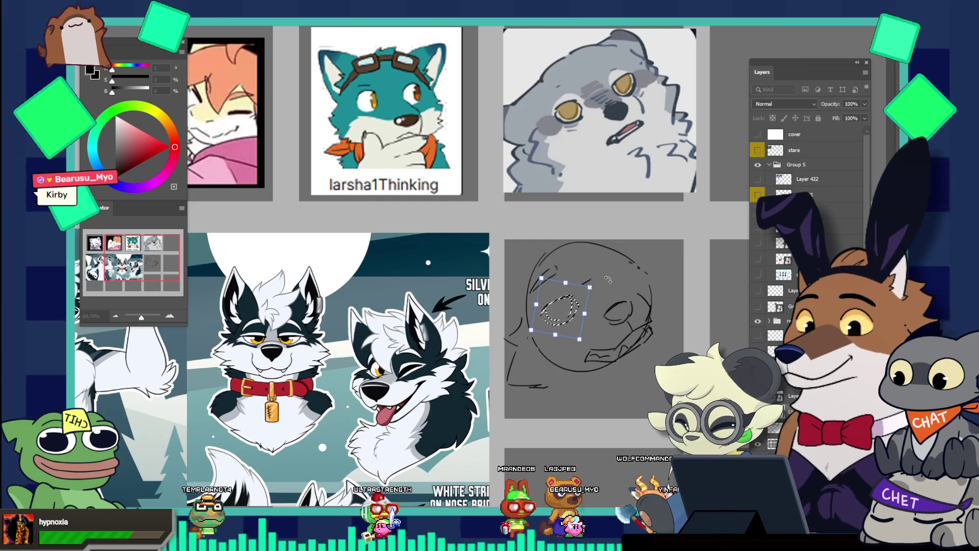
pyautogui.press('Return')
pyautogui.hotkey('ctrl', 'd')
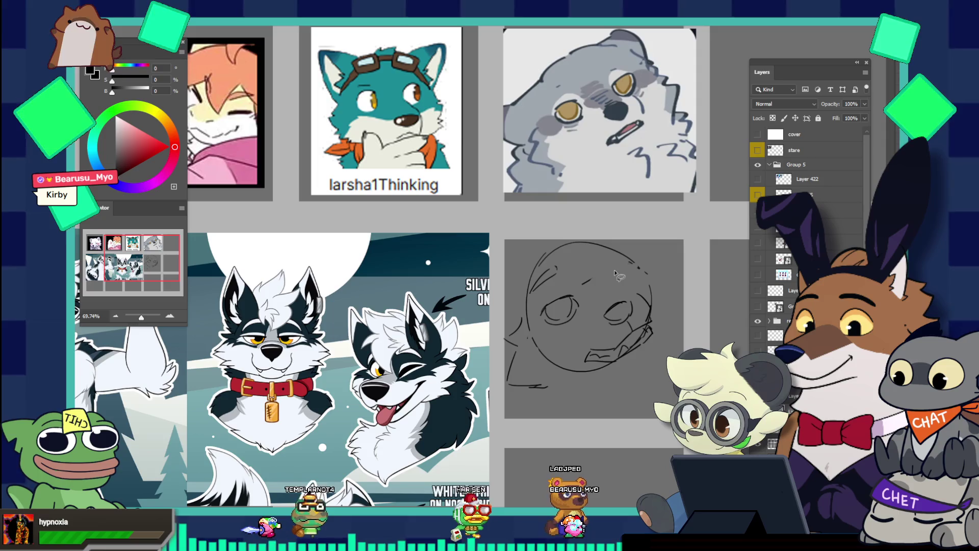
pyautogui.hotkey('ctrl', 'shift', 'd')
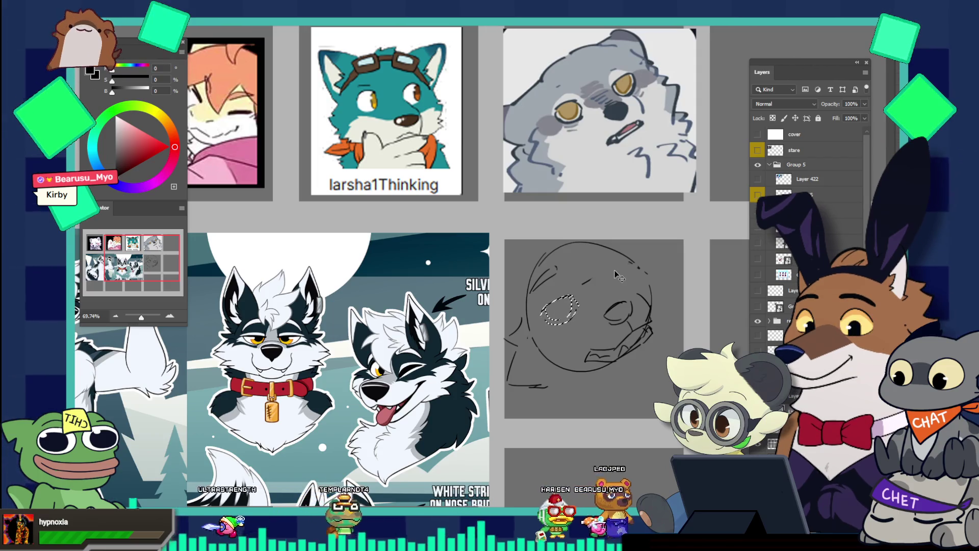
pyautogui.hotkey('ctrl', 't')
pyautogui.moveTo(560, 325); pyautogui.dragTo(564, 334)
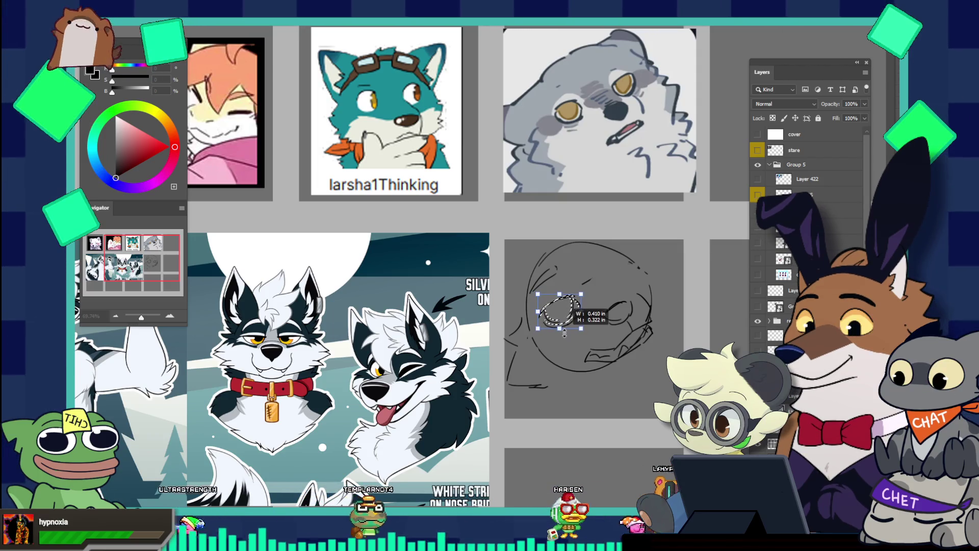
pyautogui.press('Return')
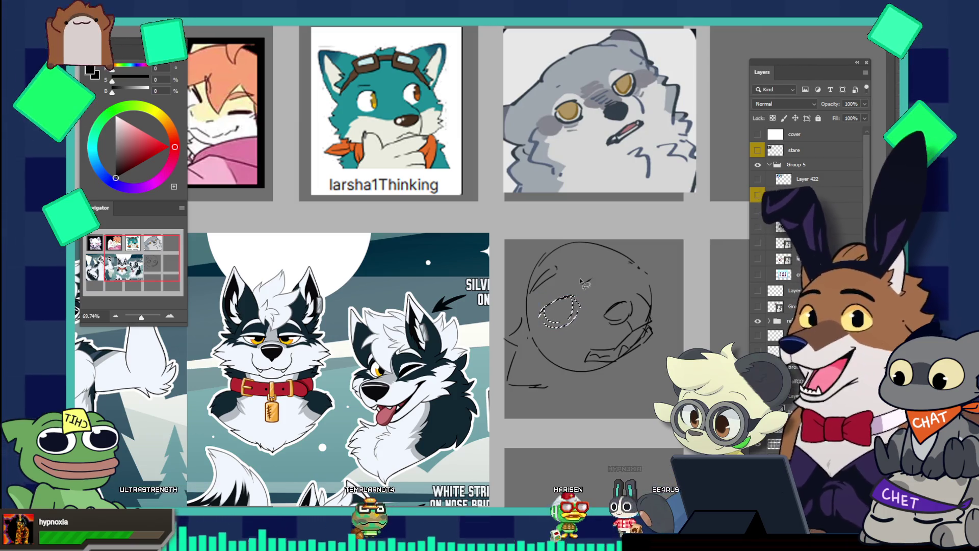
pyautogui.scroll(-2, 606, 273)
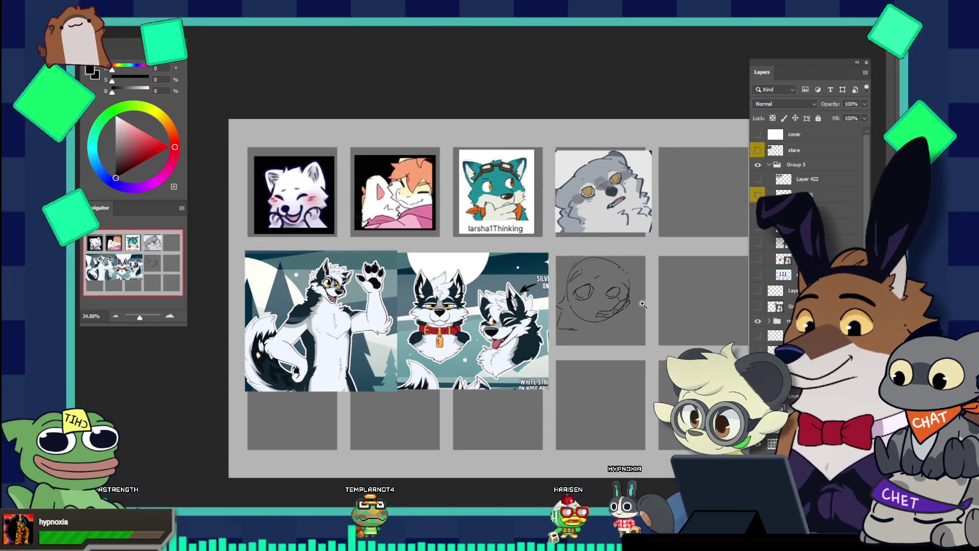
pyautogui.scroll(3, 643, 304)
pyautogui.scroll(-1, 639, 322)
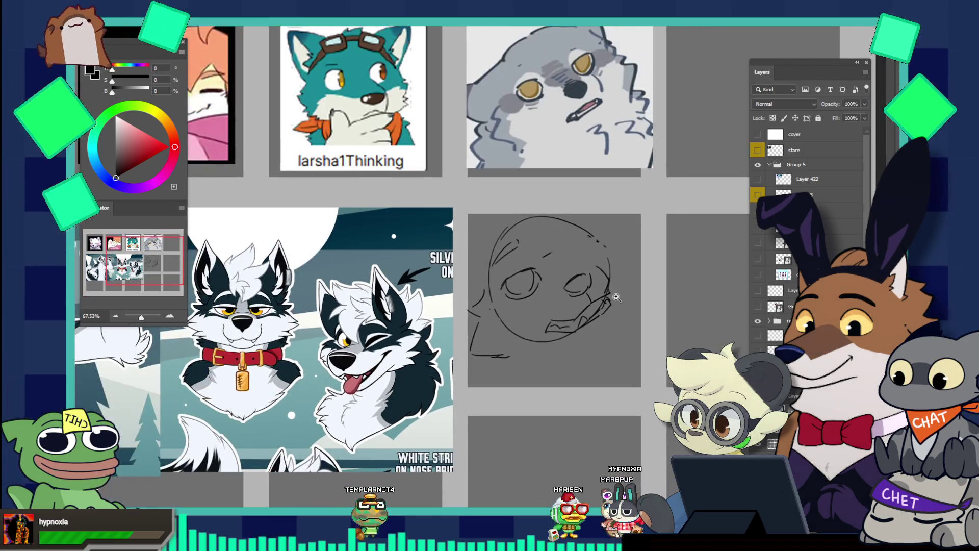
pyautogui.scroll(1, 612, 318)
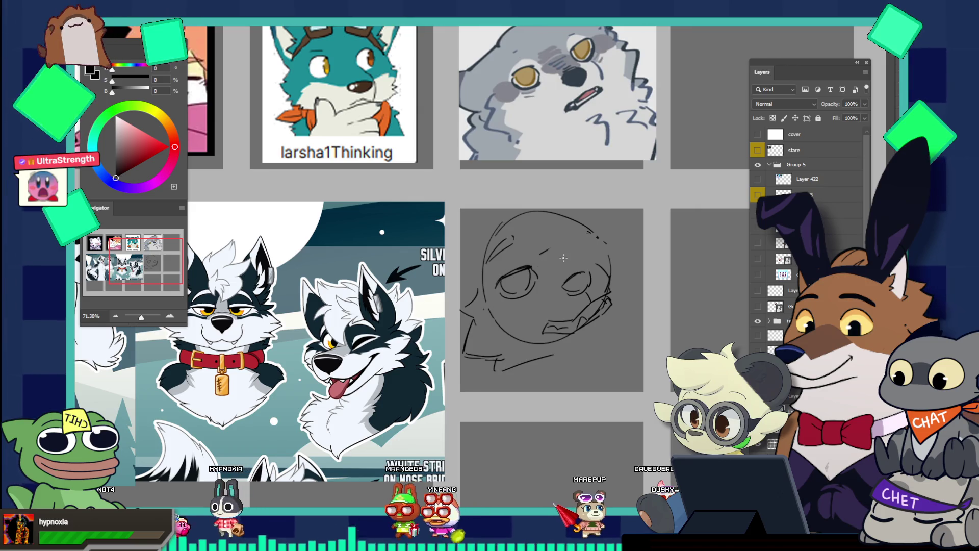
pyautogui.hotkey('ctrl', '0')
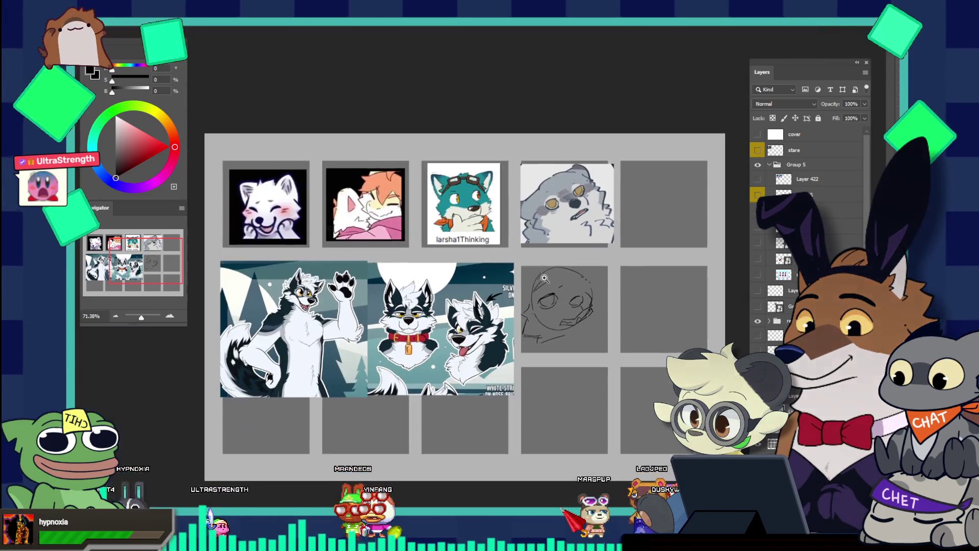
# - Switch to the comic-panel page and zoom in three times on its top-left panel
pyautogui.click(123, 28)
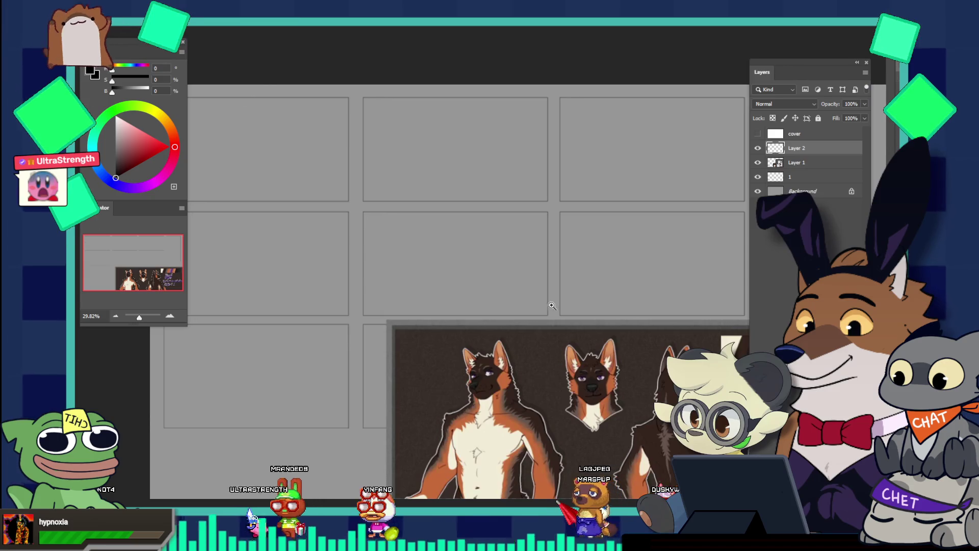
pyautogui.scroll(-2, 552, 305)
pyautogui.scroll(-2, 456, 279)
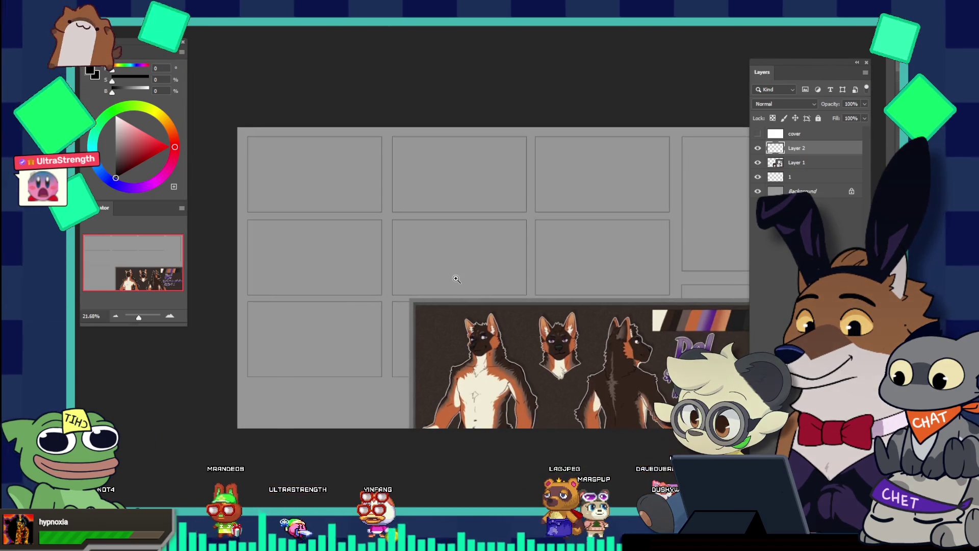
pyautogui.scroll(2, 262, 174)
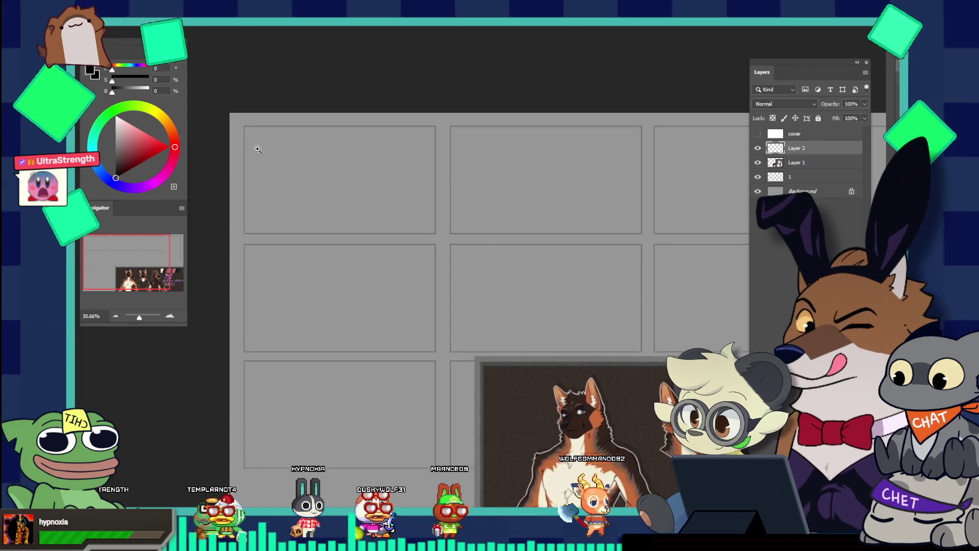
pyautogui.click(365, 203)
pyautogui.click(364, 203)
pyautogui.click(365, 203)
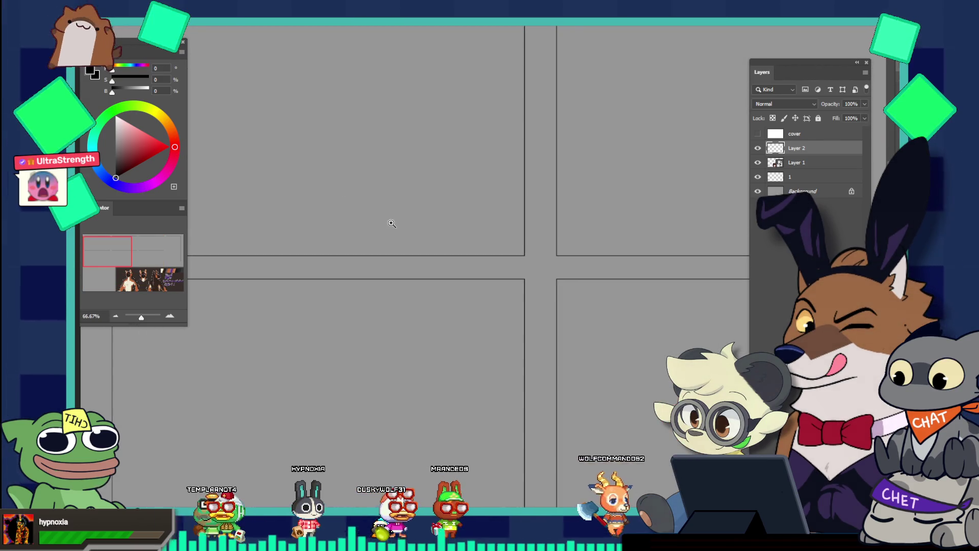
pyautogui.scroll(-5, 392, 223)
pyautogui.scroll(8, 405, 172)
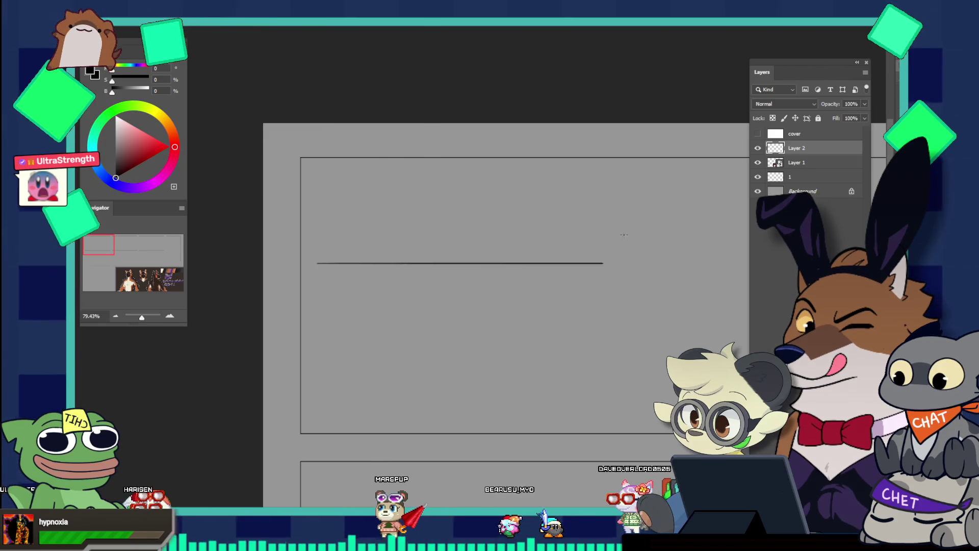
# - Draw a long horizontal line across the top panel, replacing an undone first attempt
pyautogui.keyDown('shift'); pyautogui.click(728, 263); pyautogui.keyUp('shift')
pyautogui.hotkey('ctrl', 'z')
pyautogui.scroll(-3, 493, 260)
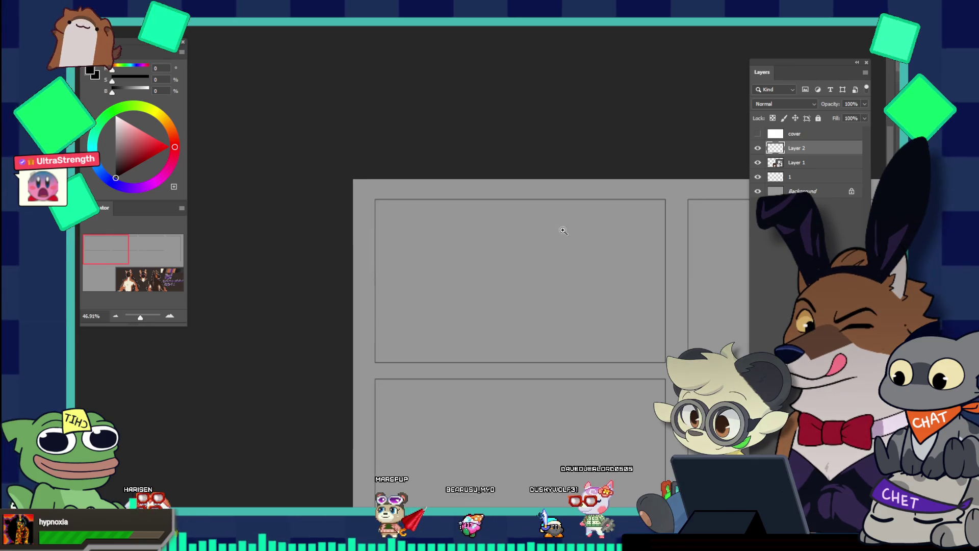
pyautogui.scroll(1, 585, 238)
pyautogui.moveTo(344, 242); pyautogui.dragTo(709, 242)
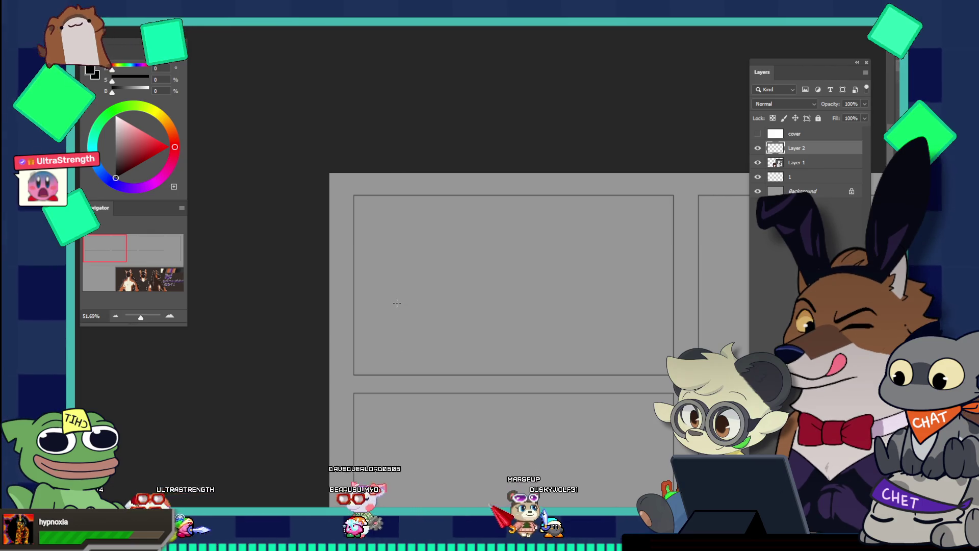
pyautogui.scroll(3, 472, 282)
# - Sketch the left side of the character's head after several undone attempts
pyautogui.moveTo(379, 282); pyautogui.dragTo(422, 254)
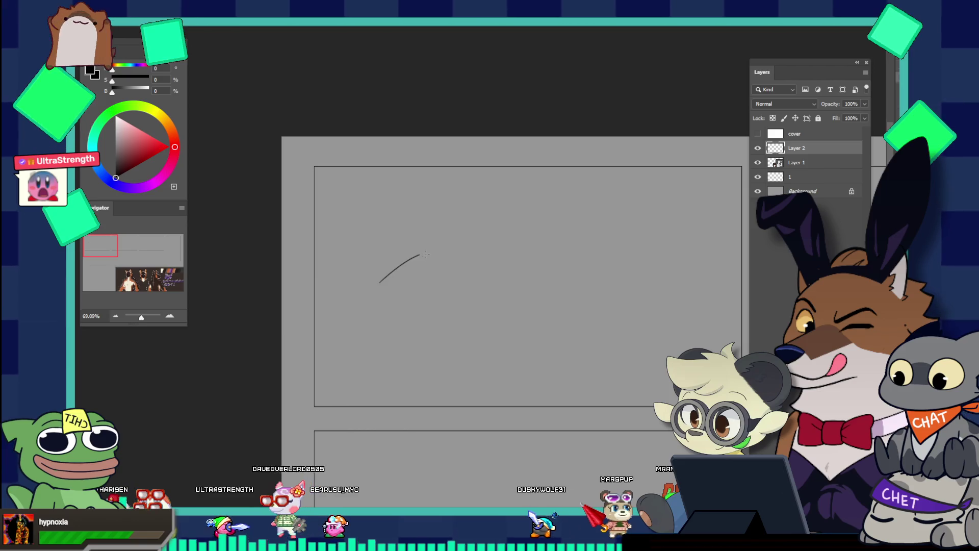
pyautogui.hotkey('ctrl', 'z')
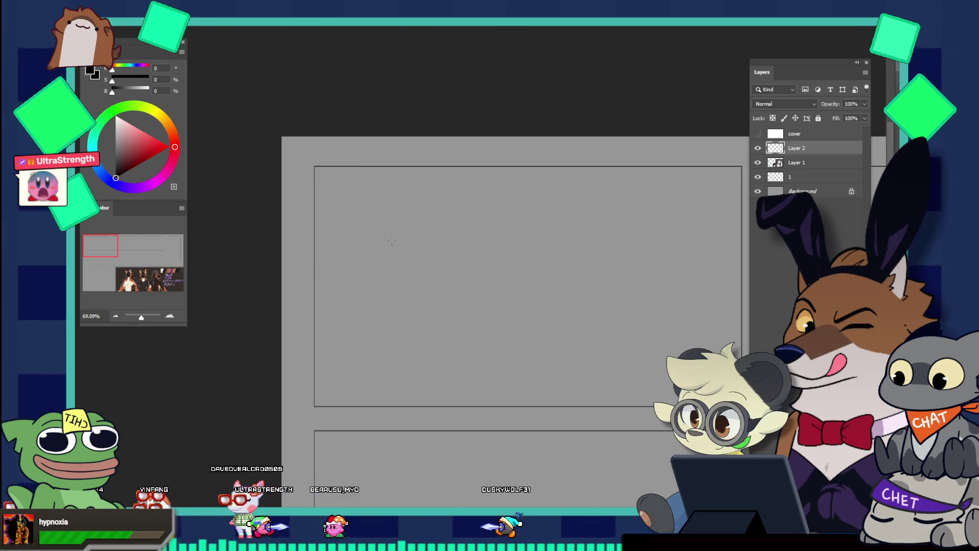
pyautogui.moveTo(385, 203); pyautogui.dragTo(378, 240)
pyautogui.hotkey('ctrl', 'z')
pyautogui.moveTo(385, 202); pyautogui.dragTo(378, 240)
pyautogui.hotkey('ctrl', 'z')
pyautogui.moveTo(381, 200)
pyautogui.mouseDown()
pyautogui.moveTo(373, 219)
pyautogui.moveTo(386, 242)
pyautogui.mouseUp()
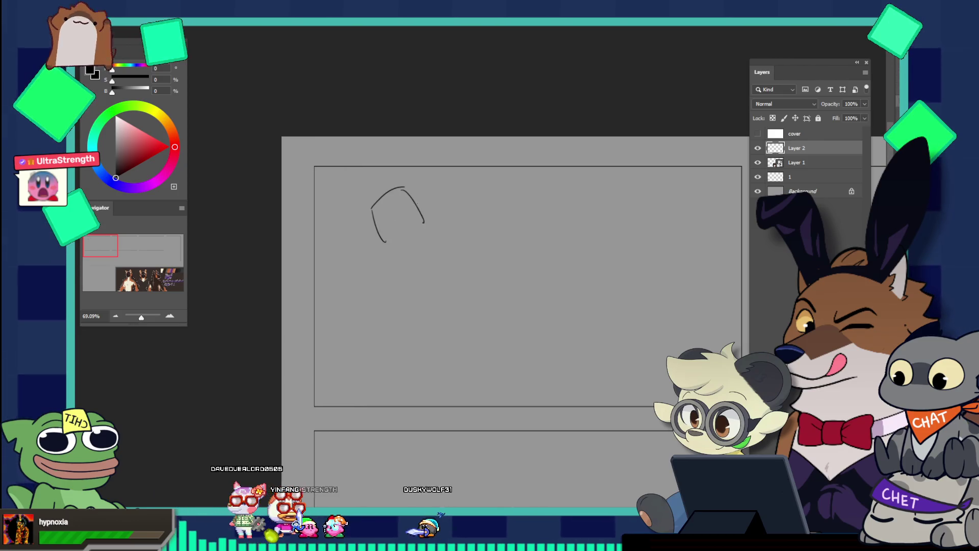
# - Close the head outline, mark two eyes, firm up the left side, and add an ear
pyautogui.moveTo(416, 202); pyautogui.dragTo(422, 230)
pyautogui.moveTo(421, 232); pyautogui.dragTo(393, 241)
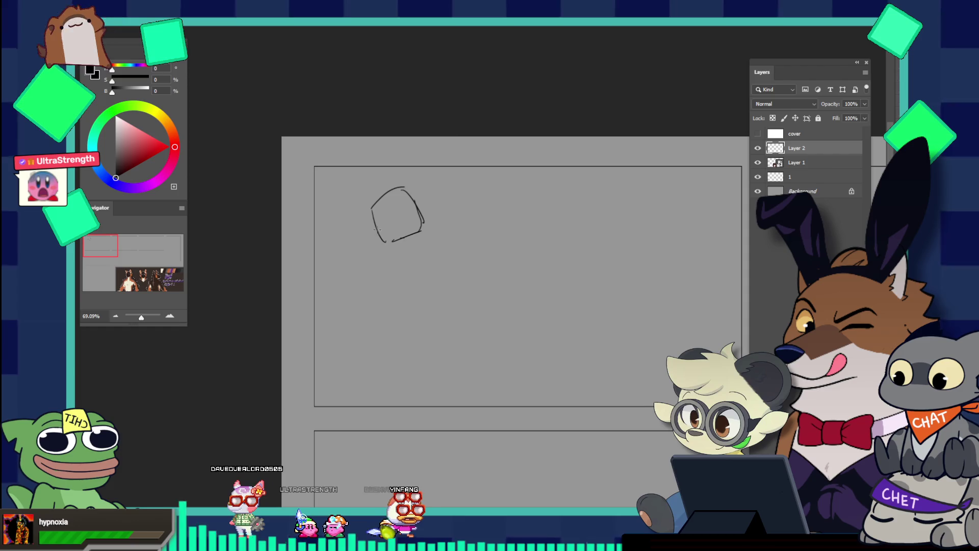
pyautogui.moveTo(391, 209); pyautogui.dragTo(413, 217)
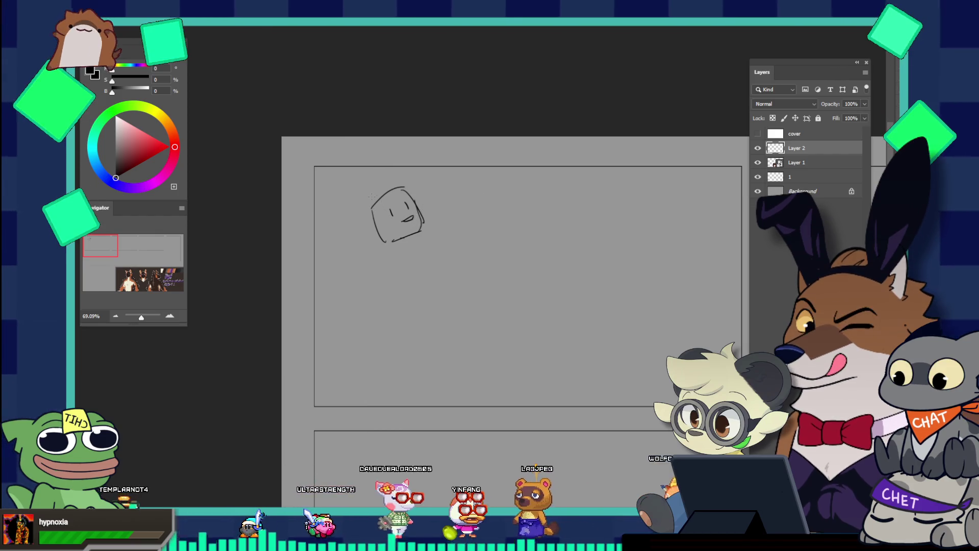
pyautogui.moveTo(369, 190); pyautogui.dragTo(369, 212)
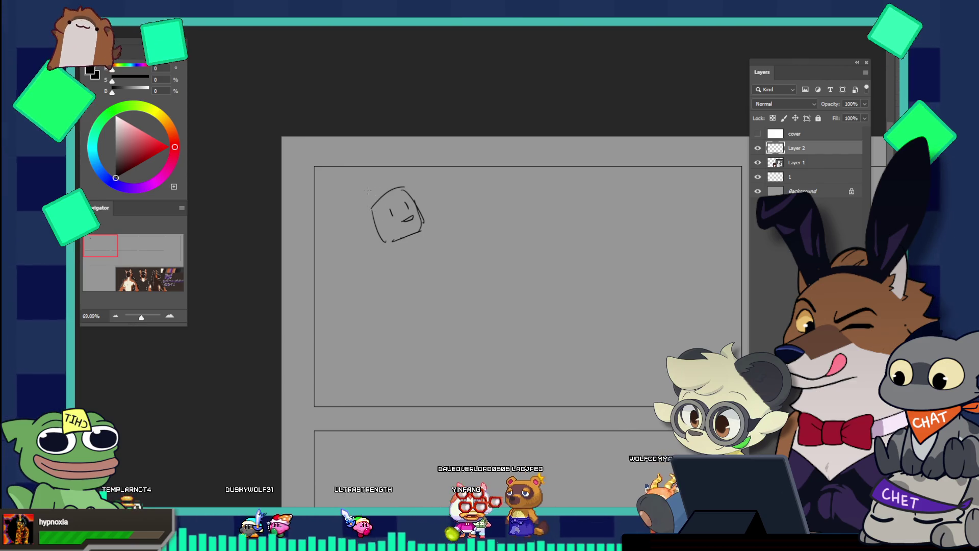
pyautogui.moveTo(365, 219)
pyautogui.mouseDown()
pyautogui.moveTo(377, 201)
pyautogui.moveTo(411, 188)
pyautogui.moveTo(392, 216)
pyautogui.mouseUp()
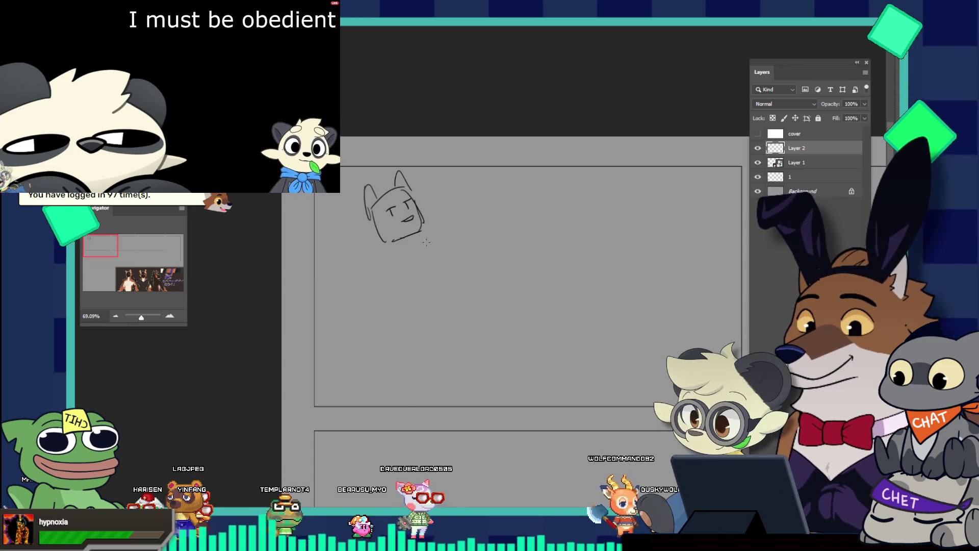
# - Rough in the shoulder curve, hip curve, raised-hip arc and torso line below the head
pyautogui.moveTo(390, 246); pyautogui.dragTo(416, 249)
pyautogui.hotkey('ctrl', 'z')
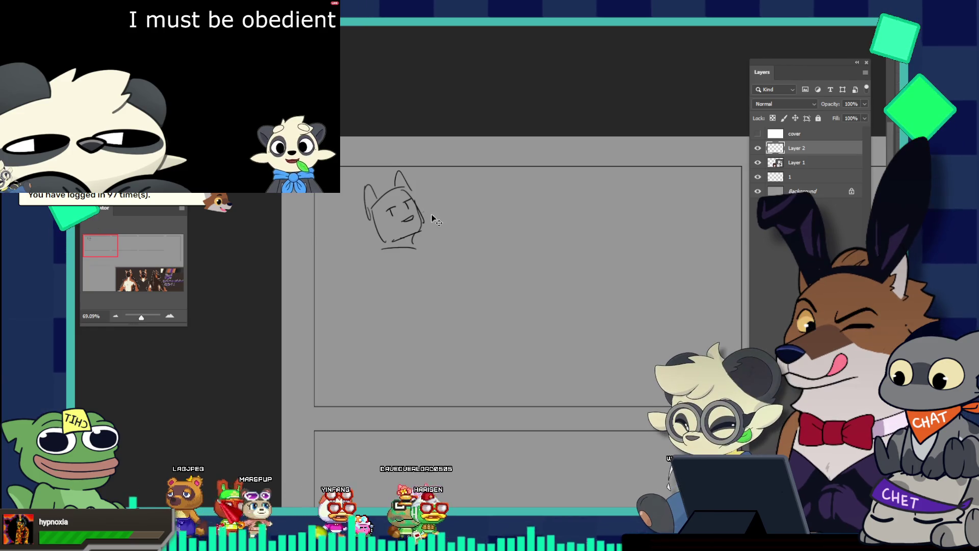
pyautogui.moveTo(425, 213); pyautogui.dragTo(441, 224)
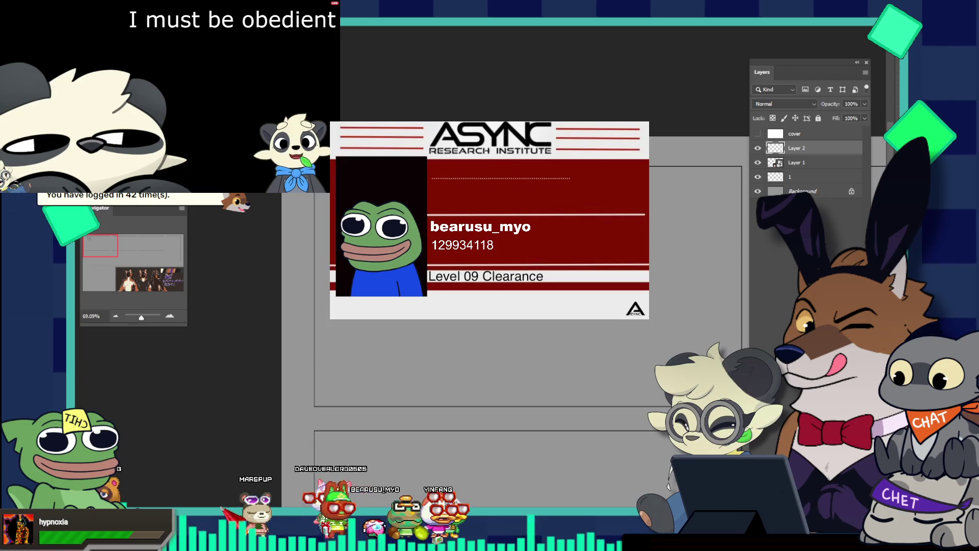
pyautogui.moveTo(364, 267); pyautogui.dragTo(390, 294)
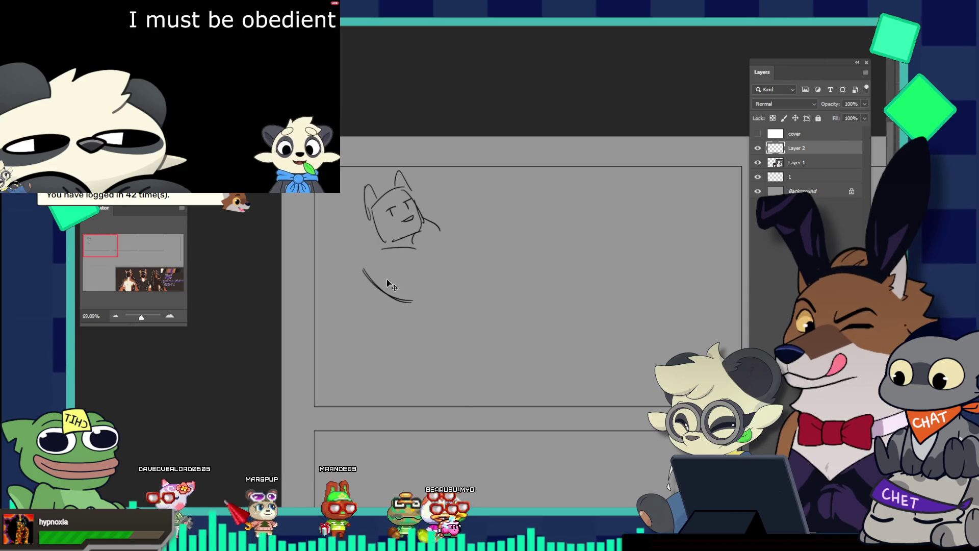
pyautogui.hotkey('ctrl', 'z')
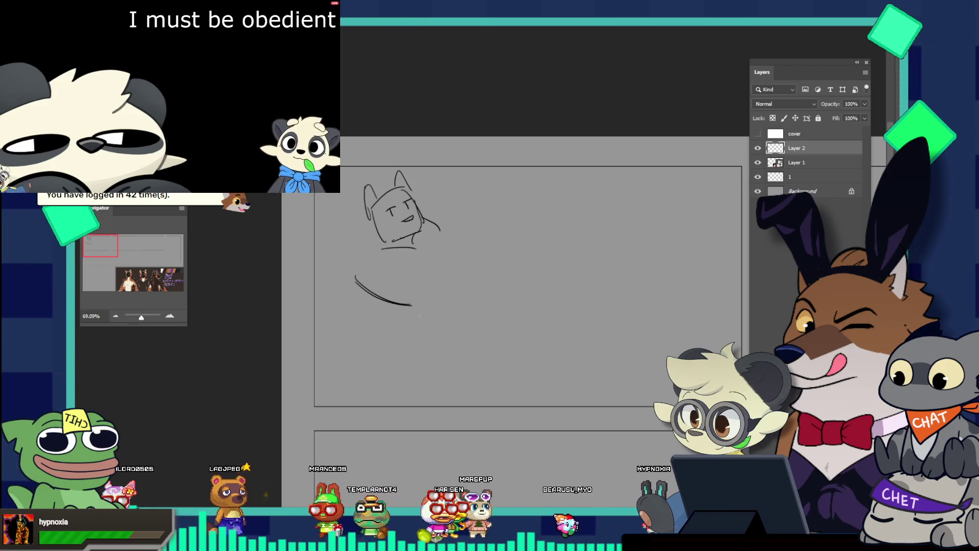
pyautogui.moveTo(423, 307)
pyautogui.mouseDown()
pyautogui.moveTo(435, 309)
pyautogui.moveTo(444, 269)
pyautogui.moveTo(475, 264)
pyautogui.mouseUp()
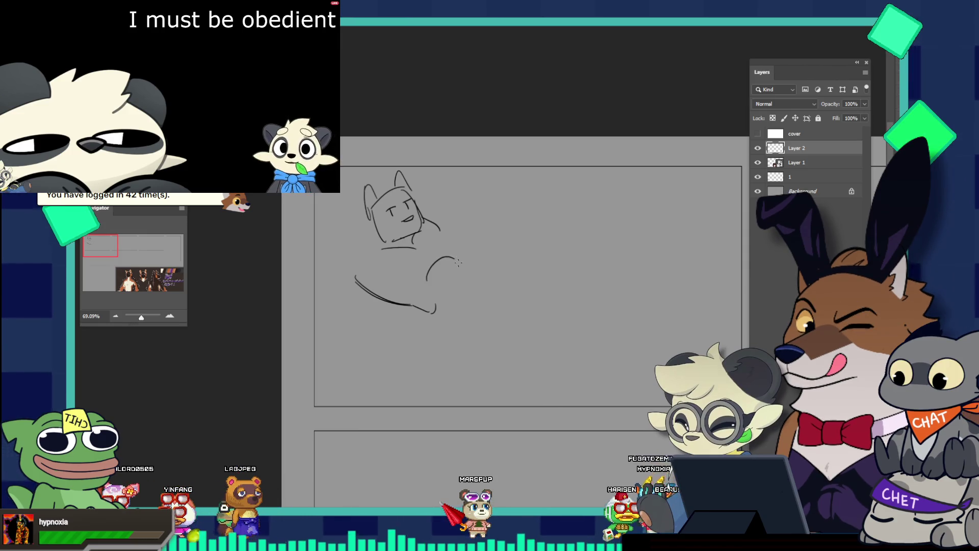
pyautogui.moveTo(432, 287)
pyautogui.mouseDown()
pyautogui.moveTo(459, 254)
pyautogui.moveTo(447, 235)
pyautogui.mouseUp()
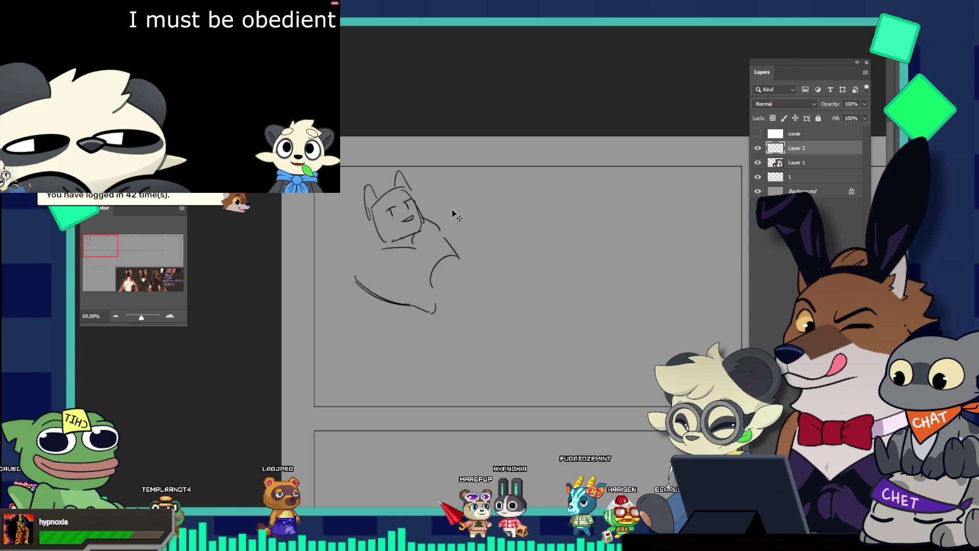
pyautogui.moveTo(427, 220); pyautogui.dragTo(461, 248)
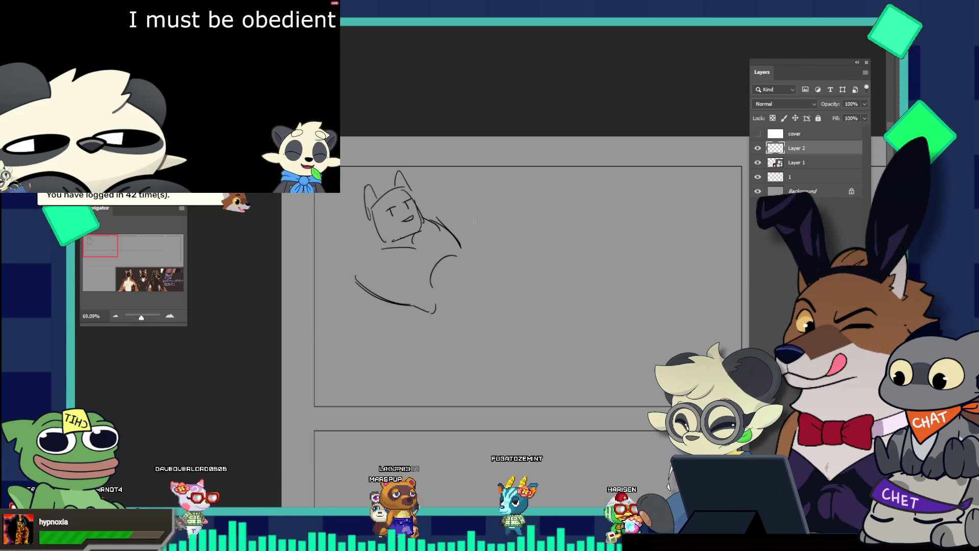
# - Select the head and rotate it about -4.6°, then deselect and return to the brush
pyautogui.moveTo(379, 157)
pyautogui.mouseDown()
pyautogui.moveTo(380, 252)
pyautogui.moveTo(391, 247)
pyautogui.moveTo(387, 165)
pyautogui.moveTo(408, 168)
pyautogui.moveTo(387, 157)
pyautogui.mouseUp()
pyautogui.moveTo(440, 203)
pyautogui.mouseDown()
pyautogui.moveTo(428, 203)
pyautogui.moveTo(476, 181)
pyautogui.mouseUp()
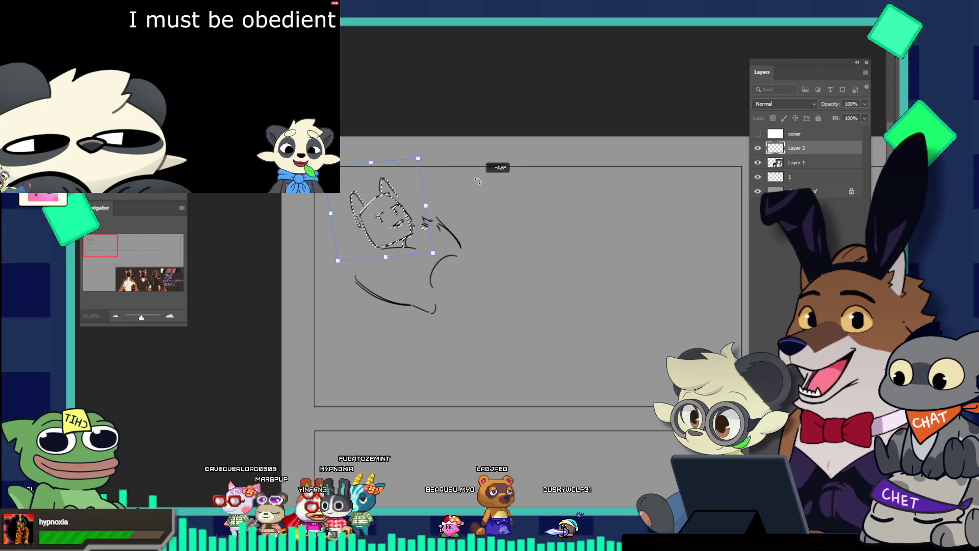
pyautogui.press('Return')
pyautogui.hotkey('ctrl', 'd')
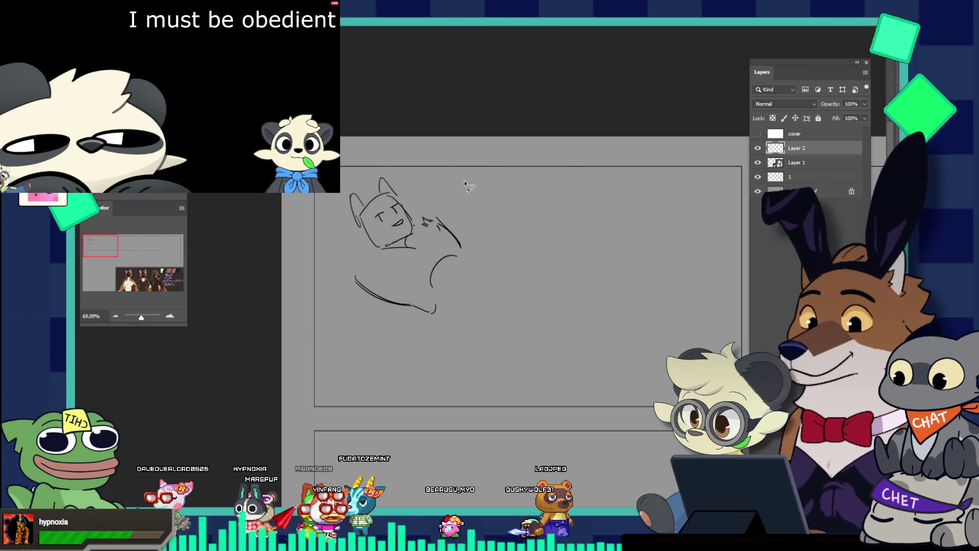
pyautogui.press('b')
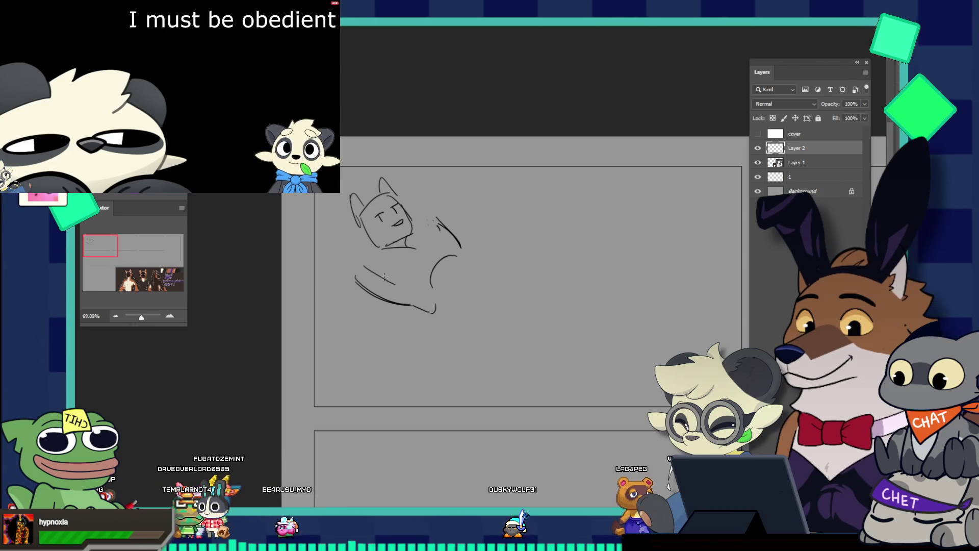
# - Add a short stroke below the figure and extend the hip arc down to the right
pyautogui.moveTo(365, 268); pyautogui.dragTo(404, 282)
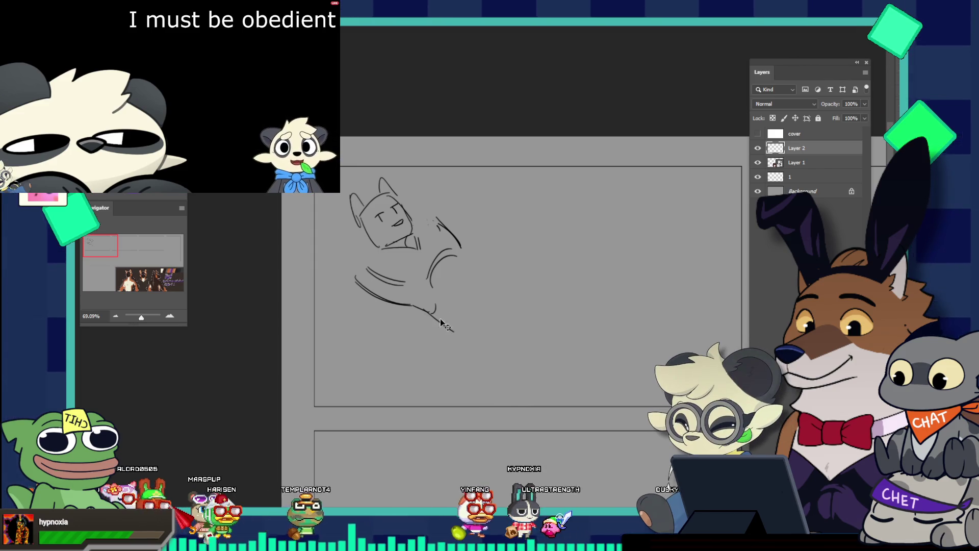
pyautogui.hotkey('ctrl', 'z')
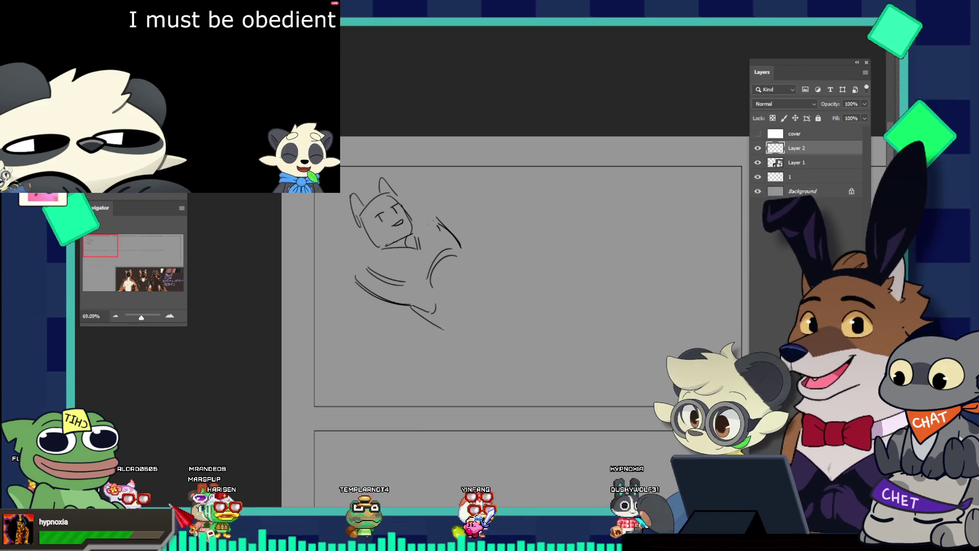
pyautogui.moveTo(445, 329); pyautogui.dragTo(478, 336)
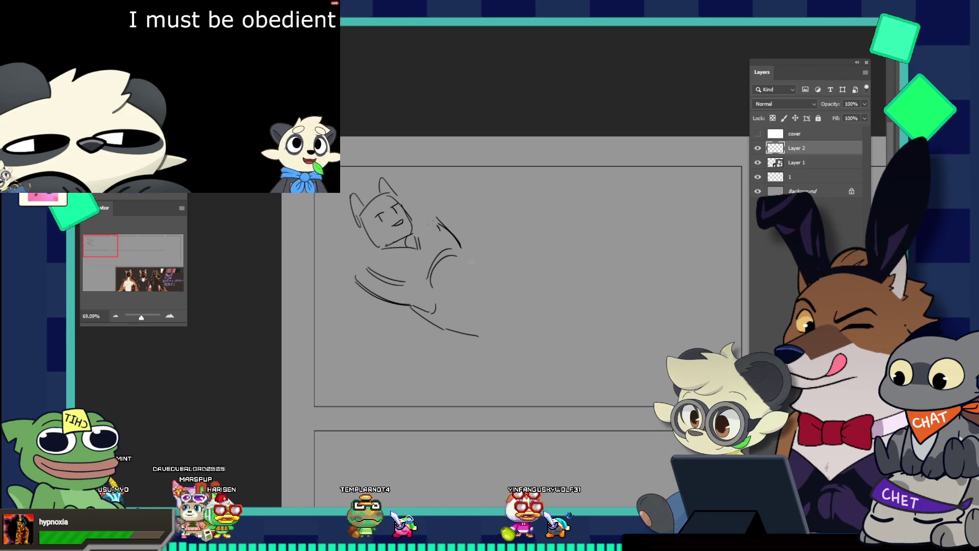
pyautogui.moveTo(471, 259); pyautogui.dragTo(489, 274)
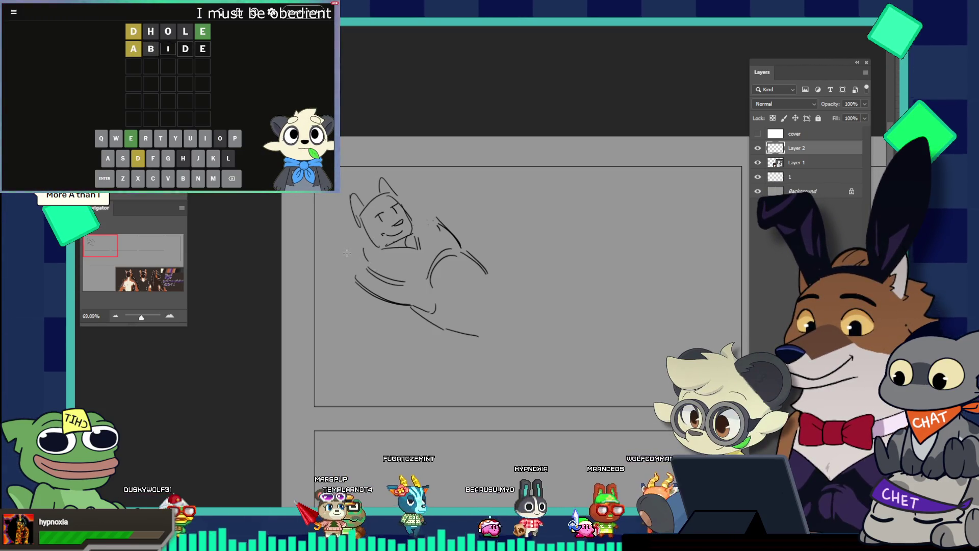
# - Sketch two raised-arm lines left of the figure, curving up toward the head
pyautogui.moveTo(322, 239); pyautogui.dragTo(356, 274)
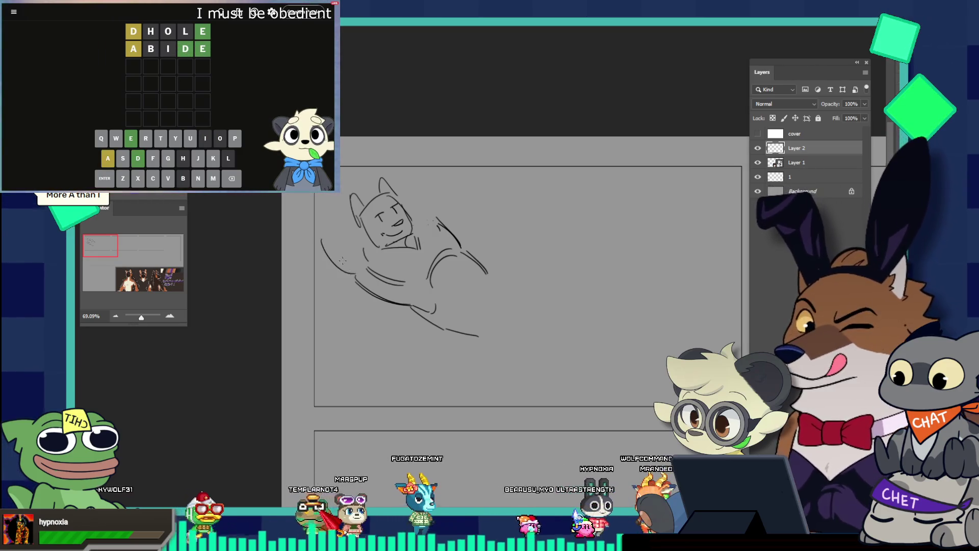
pyautogui.hotkey('ctrl', 'z')
pyautogui.moveTo(307, 231); pyautogui.dragTo(355, 274)
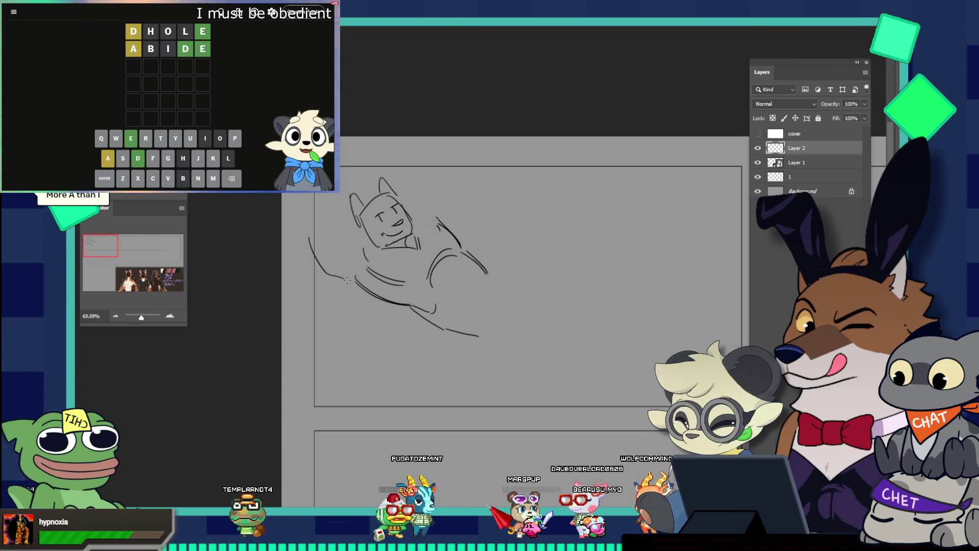
pyautogui.moveTo(312, 240); pyautogui.dragTo(347, 280)
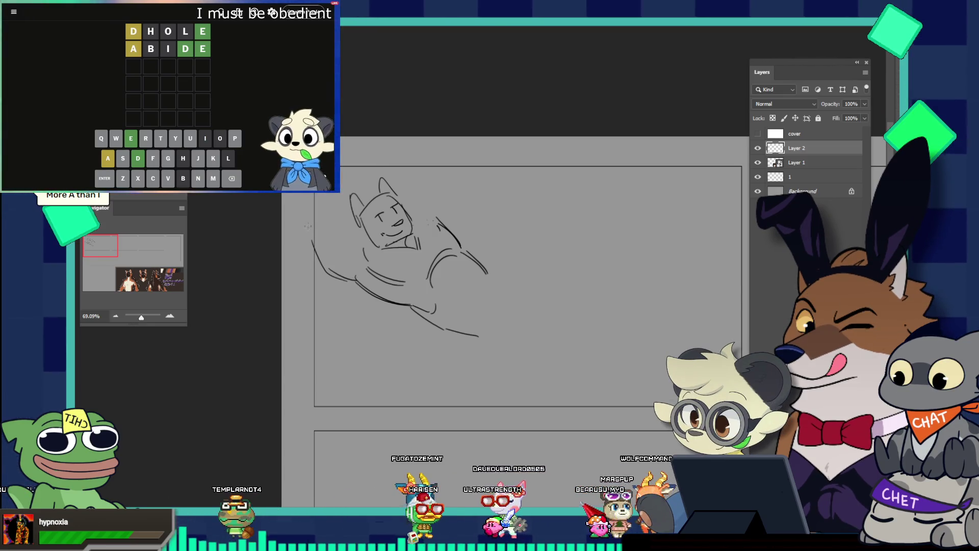
pyautogui.moveTo(308, 232); pyautogui.dragTo(319, 211)
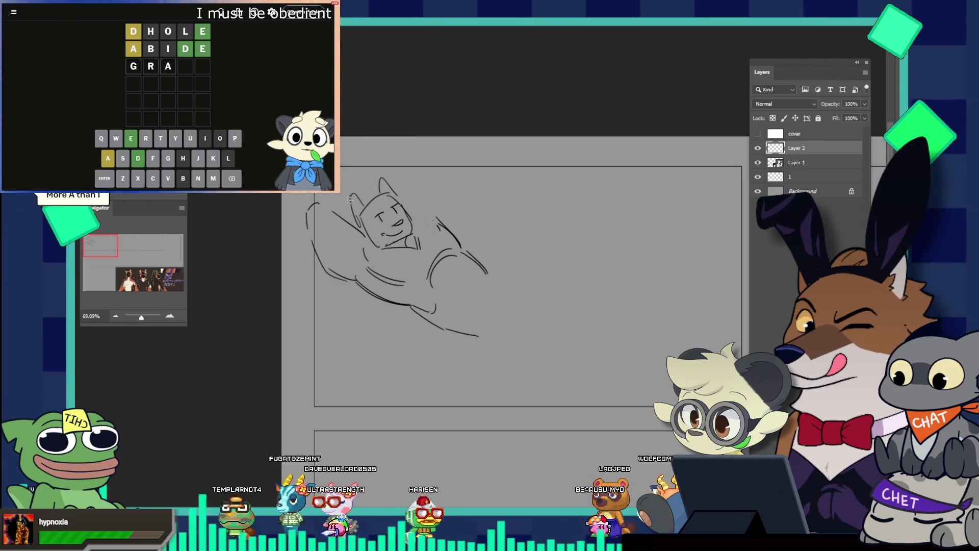
# - Swap the long diagonal arm stroke for a shorter one, remove it, and open the NYT games menu
pyautogui.hotkey('ctrl', 'z')
pyautogui.moveTo(337, 220); pyautogui.dragTo(362, 237)
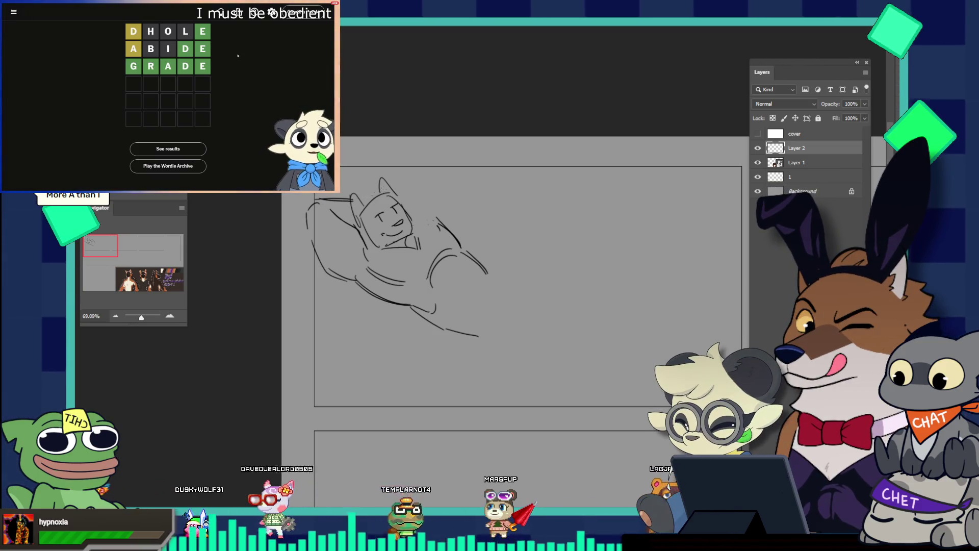
pyautogui.hotkey('ctrl', 'z')
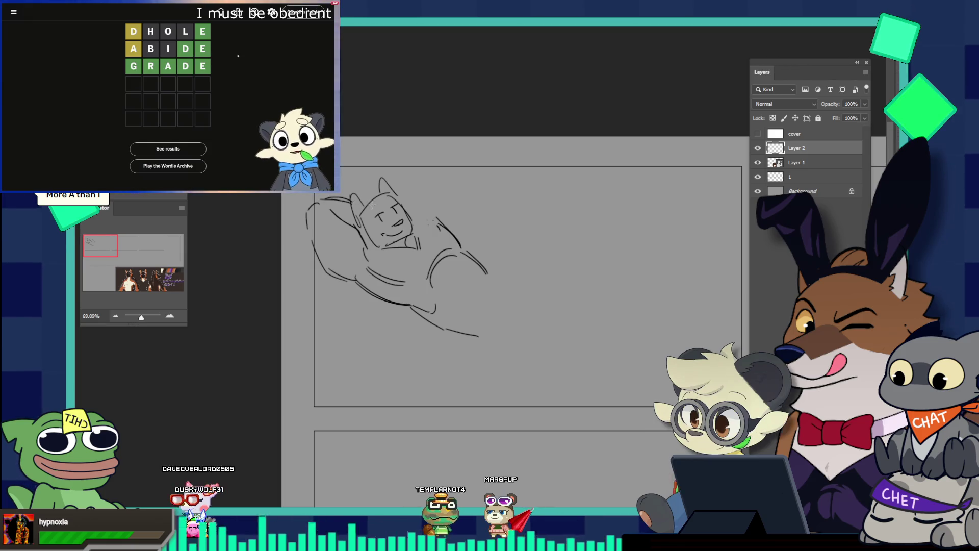
pyautogui.click(14, 11)
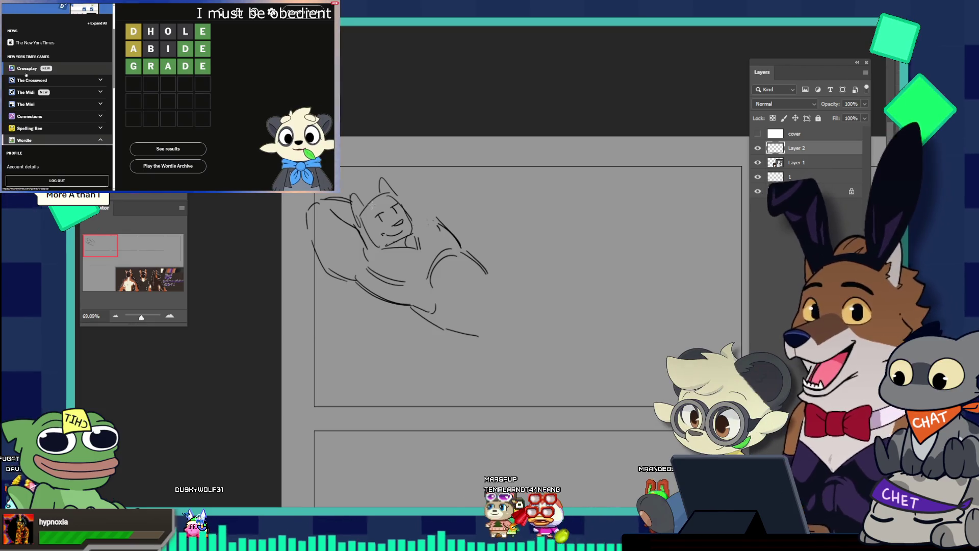
# - Open The Mini, enter then erase PHONE in 1-Across, and move to 6-Across
pyautogui.click(26, 104)
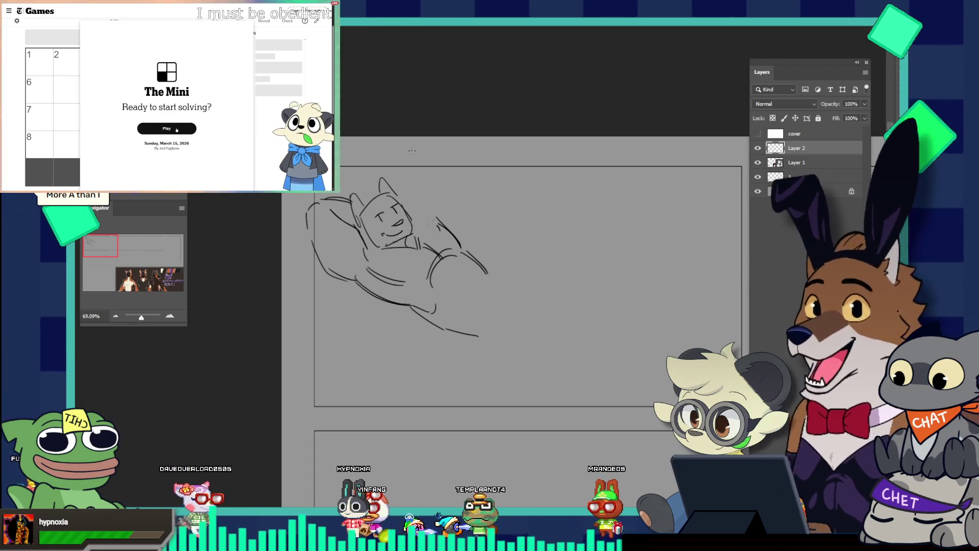
pyautogui.click(177, 129)
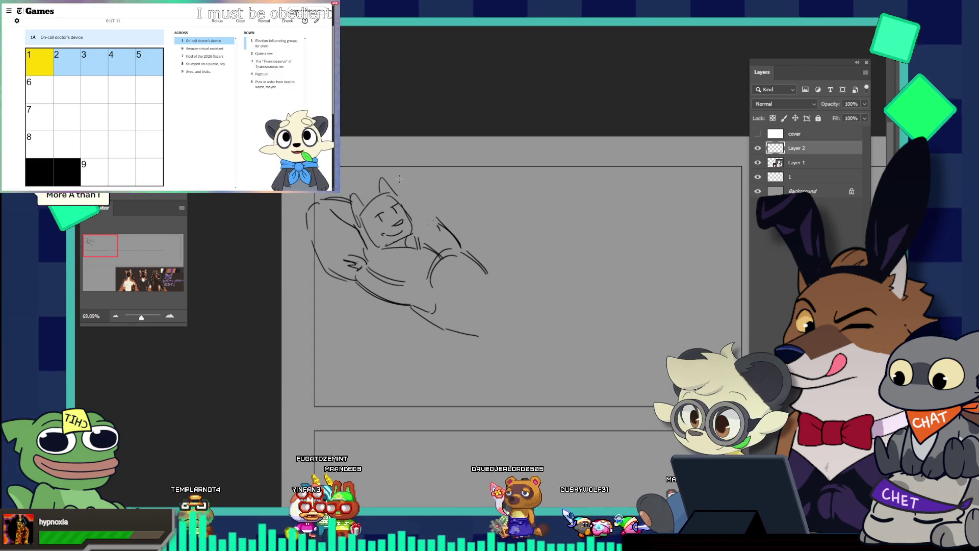
pyautogui.write('phone')
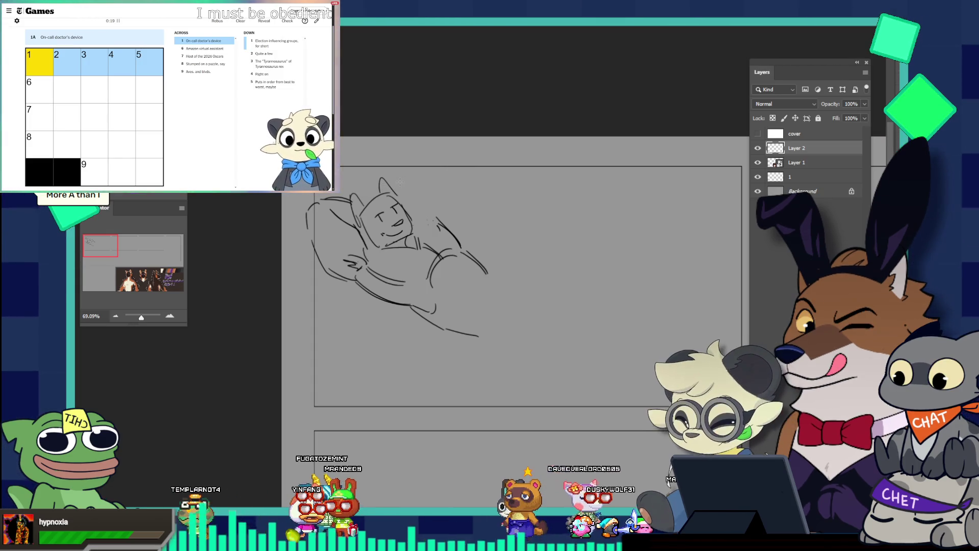
pyautogui.press('BackSpace')
pyautogui.press('BackSpace')
pyautogui.press('BackSpace')
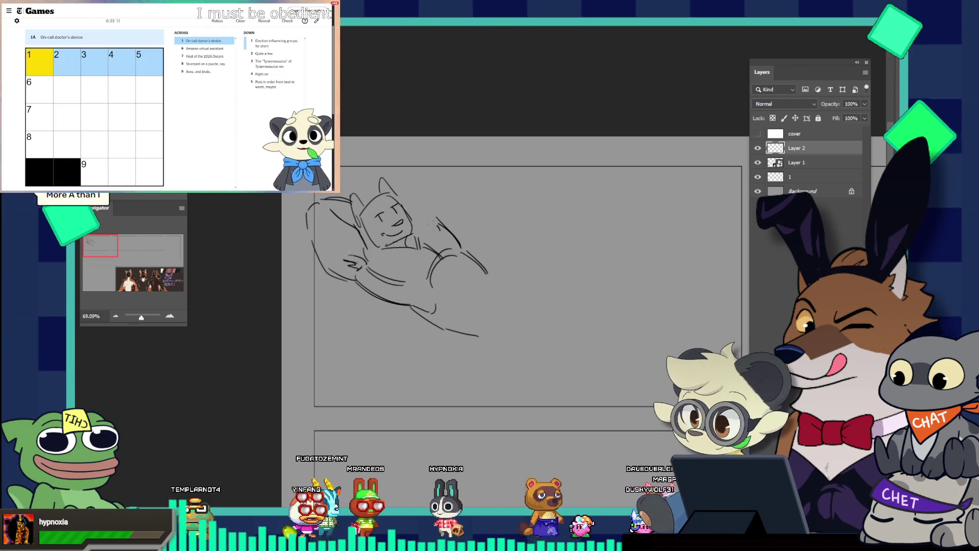
pyautogui.press('Tab')
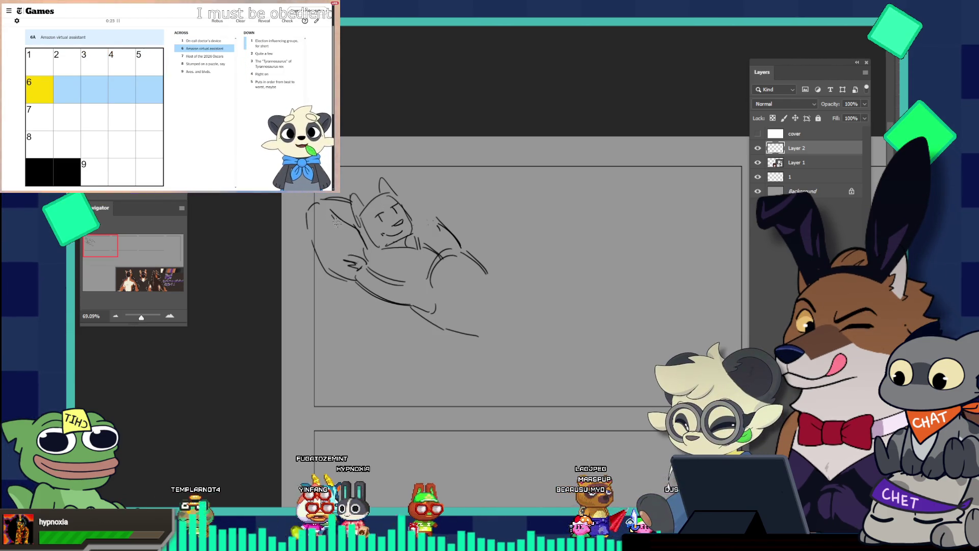
# - Enter ALEXA at 6-Across, then move through the clues to 2-Down and type ALOT
pyautogui.write('alexa')
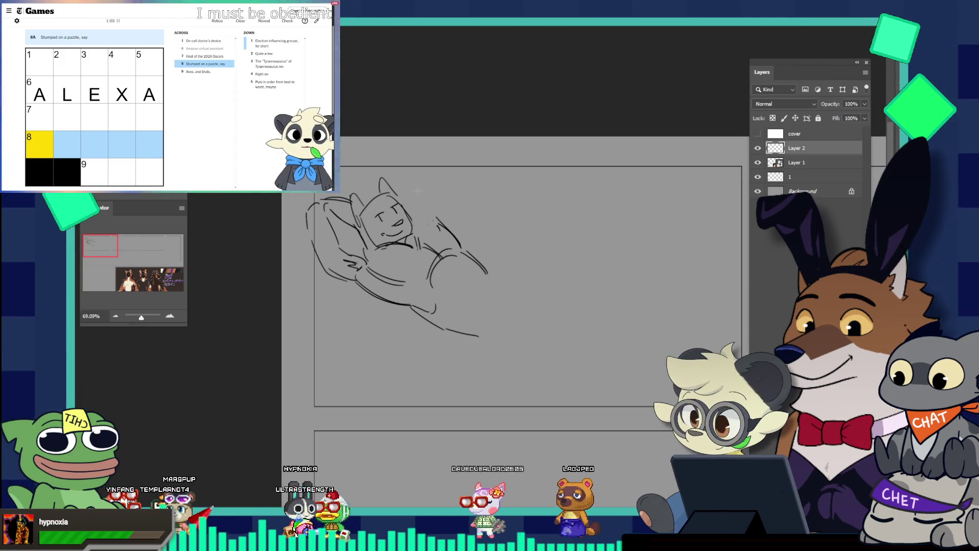
pyautogui.click(94, 171)
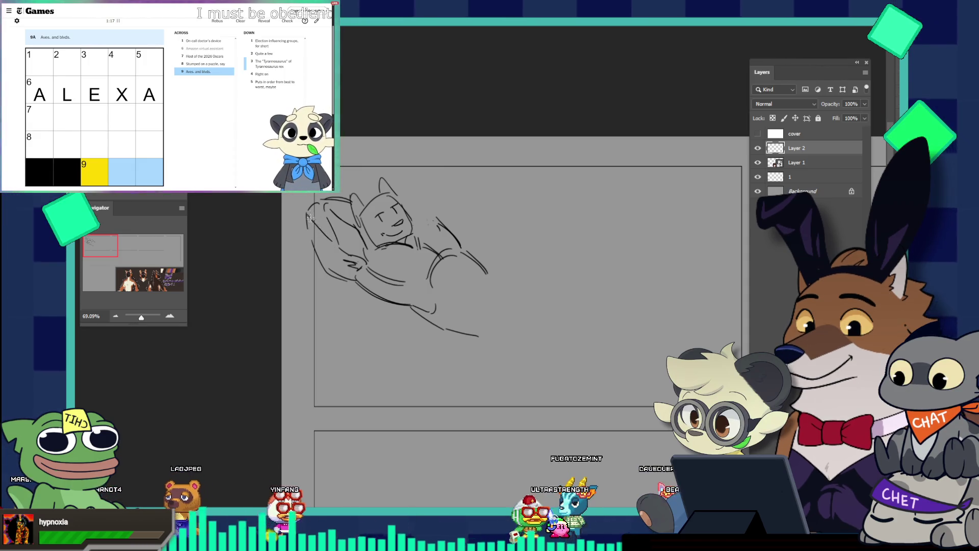
pyautogui.press('Tab')
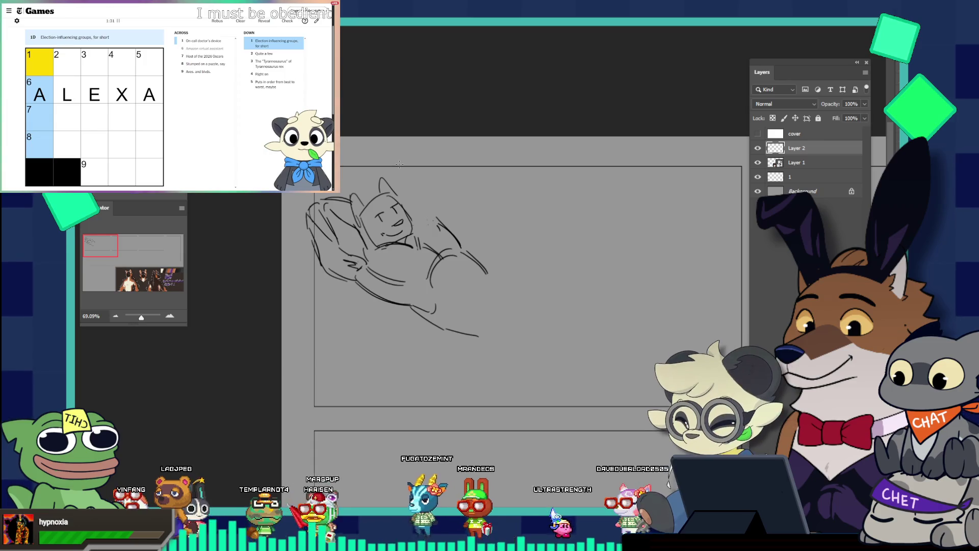
pyautogui.press('Tab')
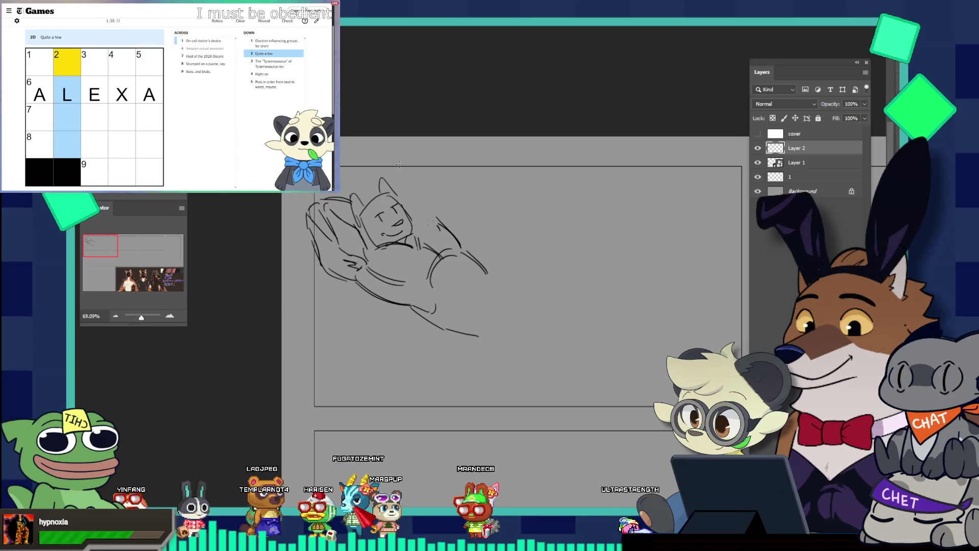
pyautogui.write('ALO')
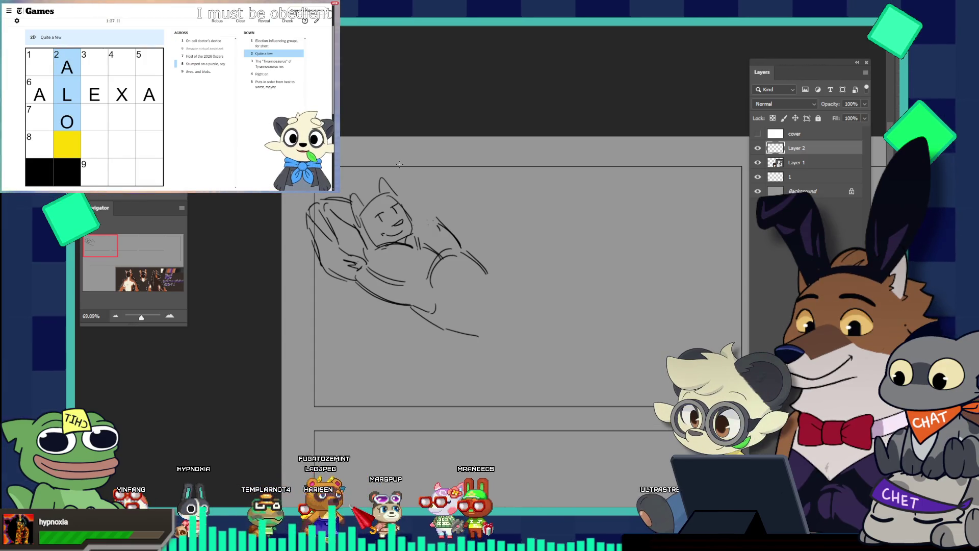
pyautogui.write('T')
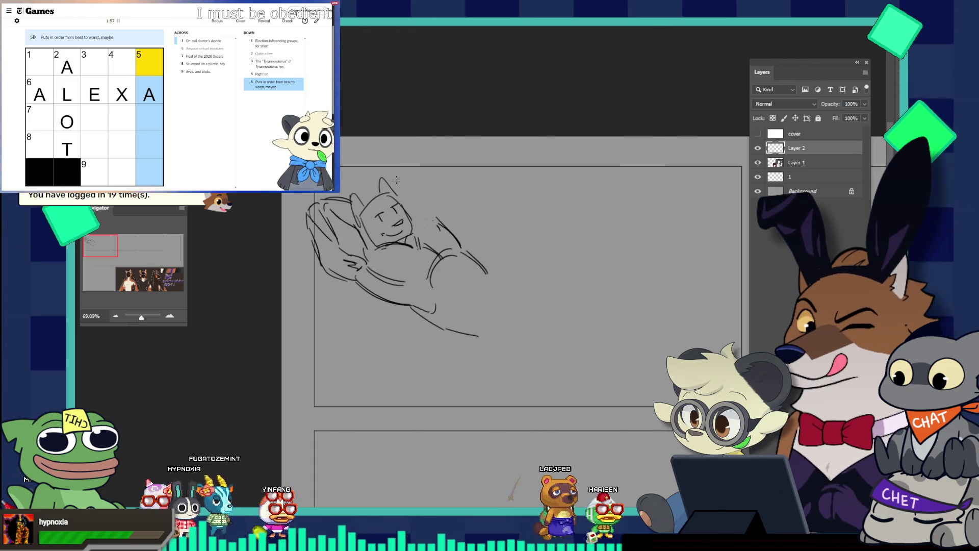
# - Extend the character's ear upward, discarding a straight stroke rising from it
pyautogui.moveTo(386, 170); pyautogui.dragTo(380, 188)
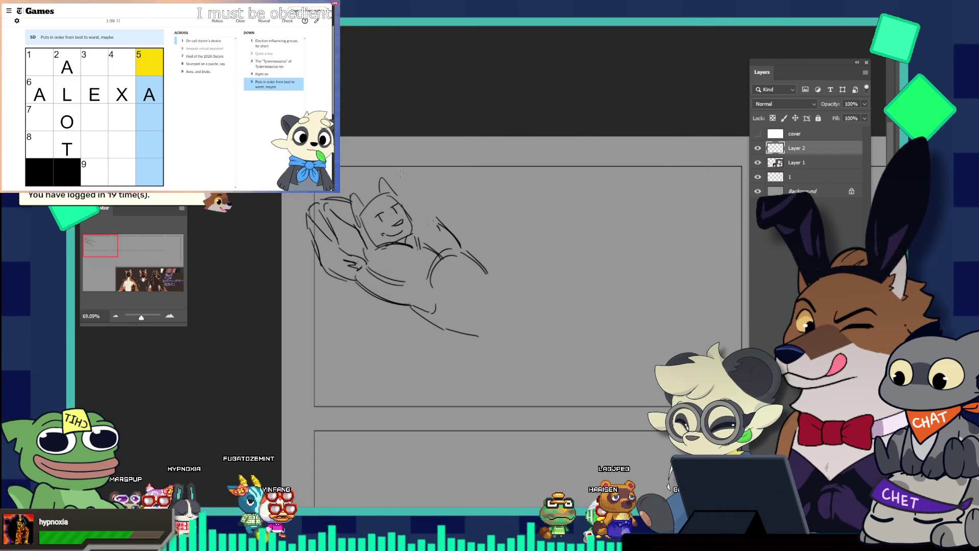
pyautogui.moveTo(397, 187)
pyautogui.mouseDown()
pyautogui.moveTo(409, 174)
pyautogui.moveTo(444, 199)
pyautogui.moveTo(432, 161)
pyautogui.moveTo(443, 156)
pyautogui.mouseUp()
pyautogui.hotkey('ctrl', 'z')
pyautogui.hotkey('ctrl', 'z')
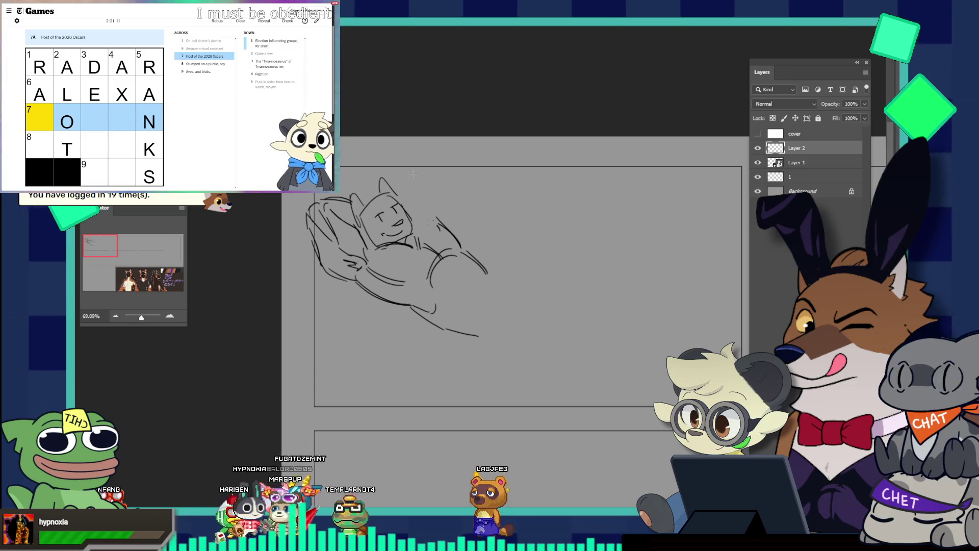
# - Type STUC at 8-Across, moving on to 1-Down and 3-Down, with a small arc atop the ear
pyautogui.press('Tab')
pyautogui.write('STU')
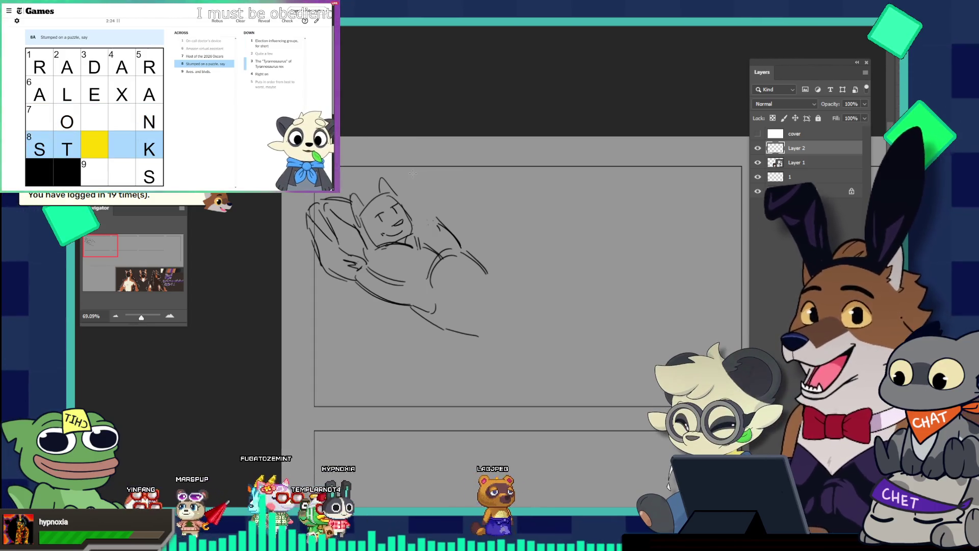
pyautogui.write('C')
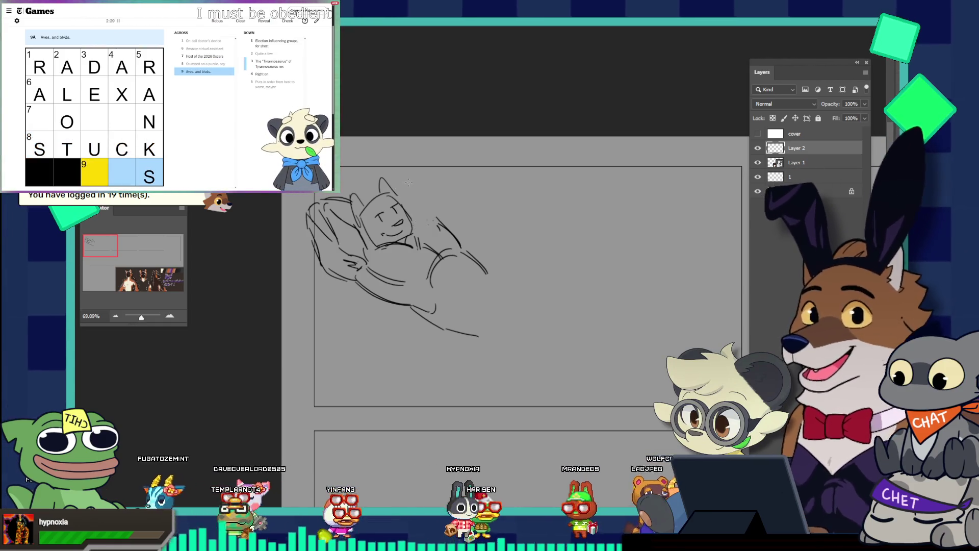
pyautogui.press('Tab')
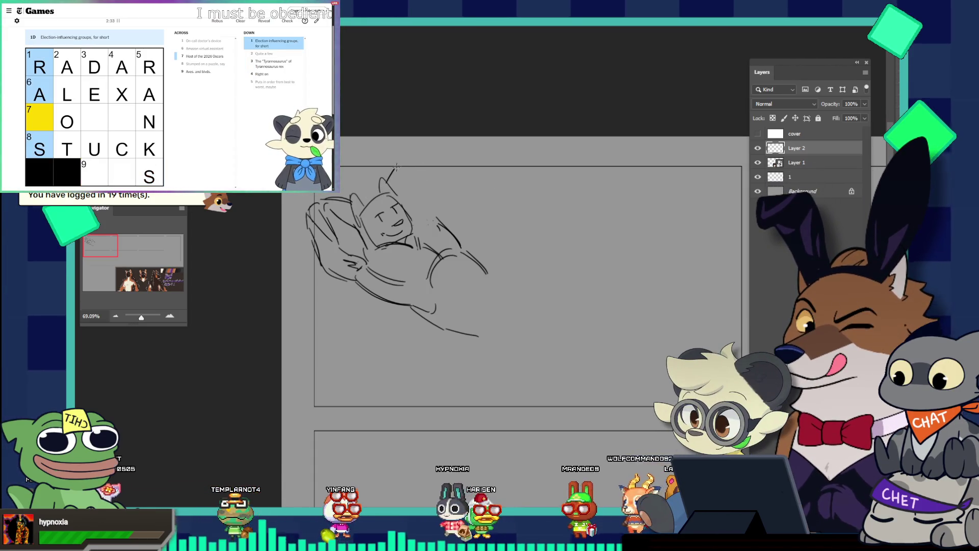
pyautogui.moveTo(396, 167); pyautogui.dragTo(411, 171)
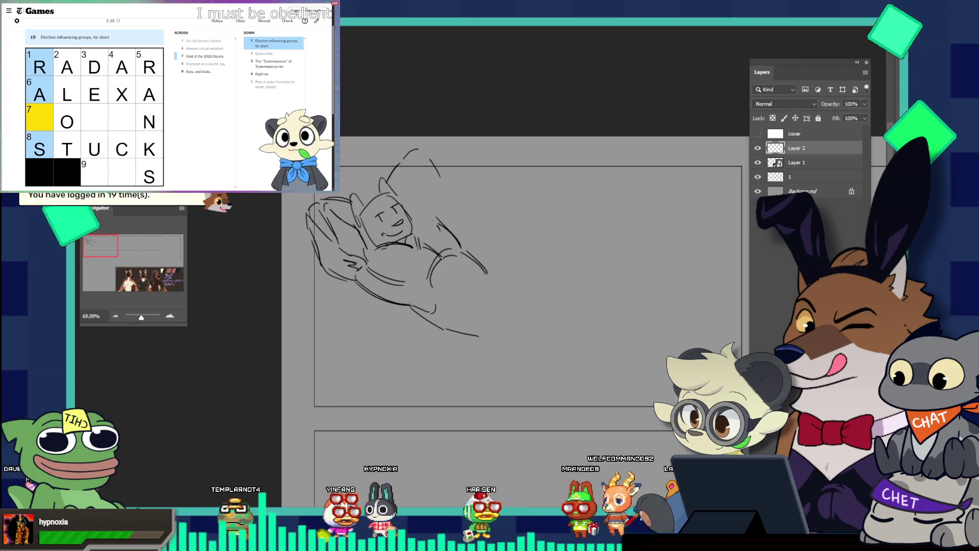
pyautogui.press('Tab')
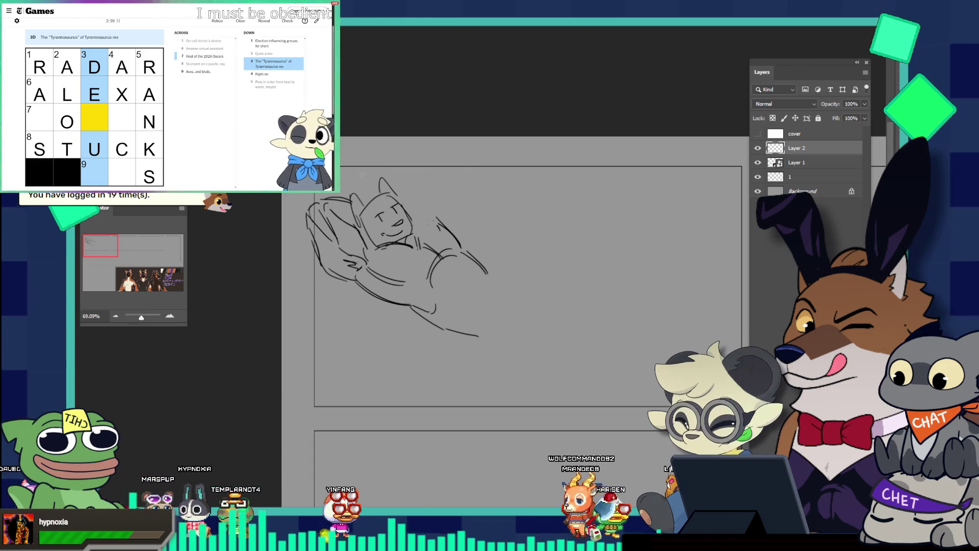
# - Try several arcs over the head, undoing each one that doesn't fit
pyautogui.moveTo(386, 161)
pyautogui.mouseDown()
pyautogui.moveTo(402, 167)
pyautogui.moveTo(341, 184)
pyautogui.mouseUp()
pyautogui.hotkey('ctrl', 'z')
pyautogui.moveTo(400, 155)
pyautogui.mouseDown()
pyautogui.moveTo(341, 186)
pyautogui.moveTo(412, 152)
pyautogui.mouseUp()
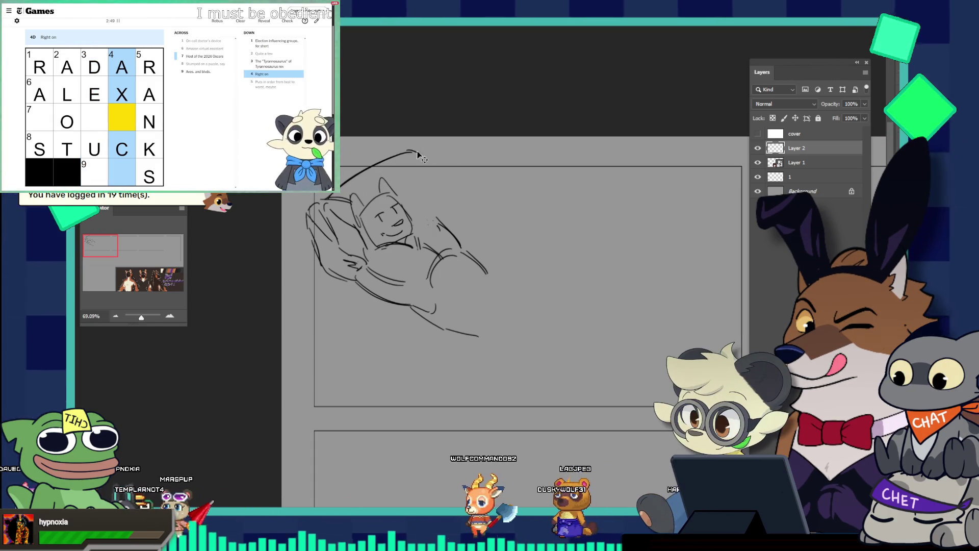
pyautogui.moveTo(426, 161); pyautogui.dragTo(449, 201)
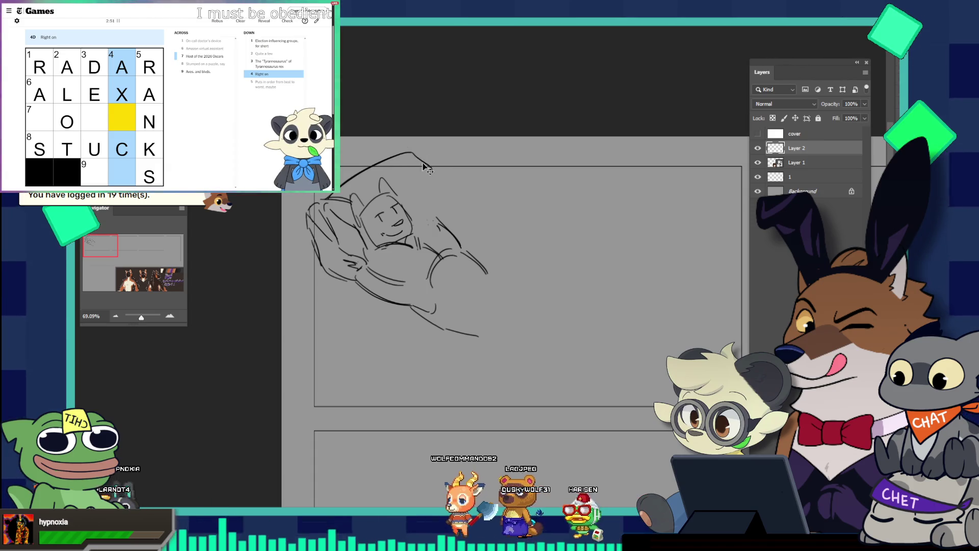
pyautogui.hotkey('ctrl', 'z')
pyautogui.hotkey('ctrl', 'z')
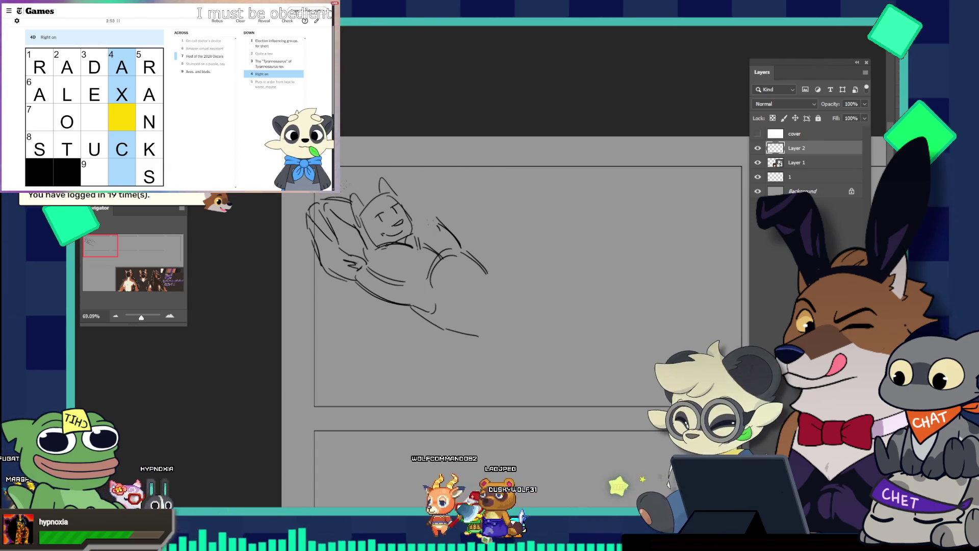
pyautogui.moveTo(341, 183)
pyautogui.mouseDown()
pyautogui.moveTo(395, 178)
pyautogui.moveTo(426, 191)
pyautogui.mouseUp()
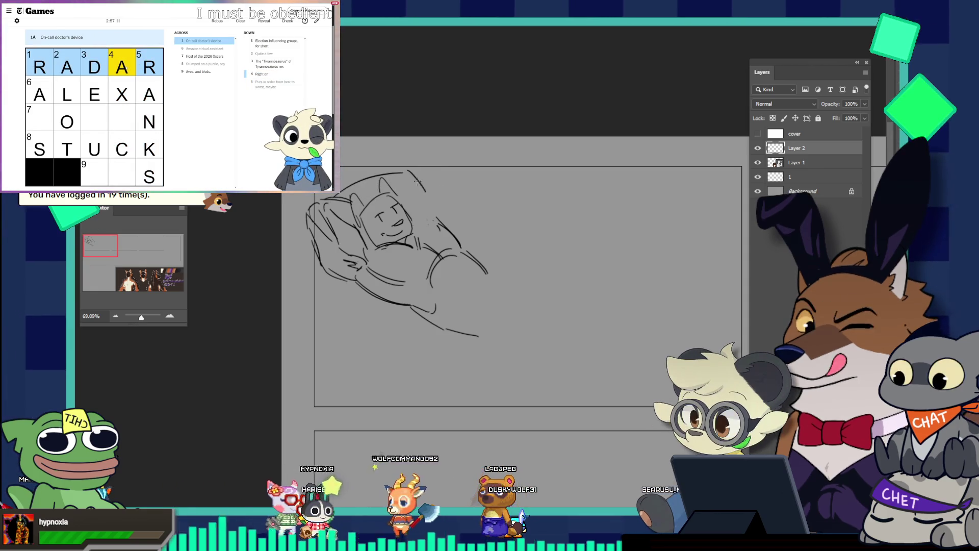
pyautogui.hotkey('ctrl', 'z')
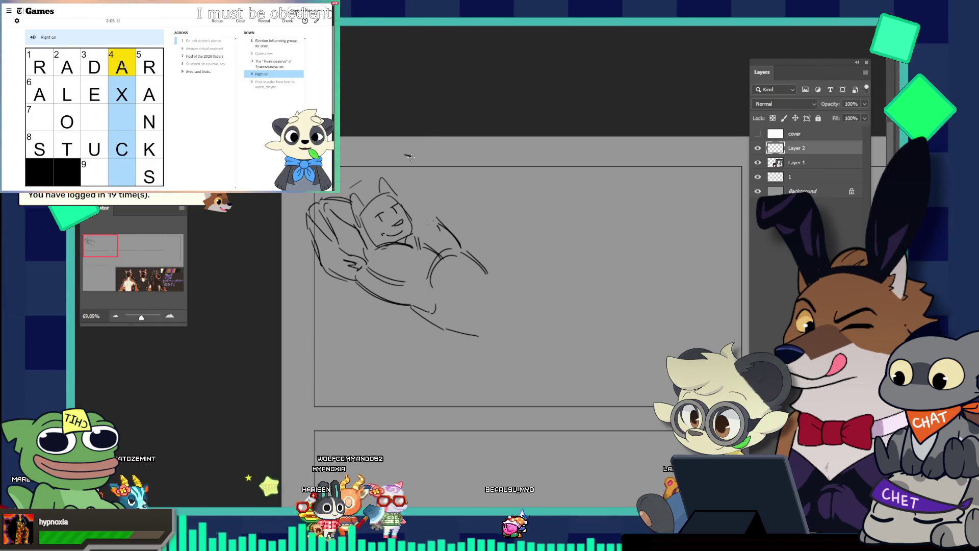
# - Clear the extra strokes above the head and draw a line curving down its right side
pyautogui.moveTo(398, 154); pyautogui.dragTo(414, 169)
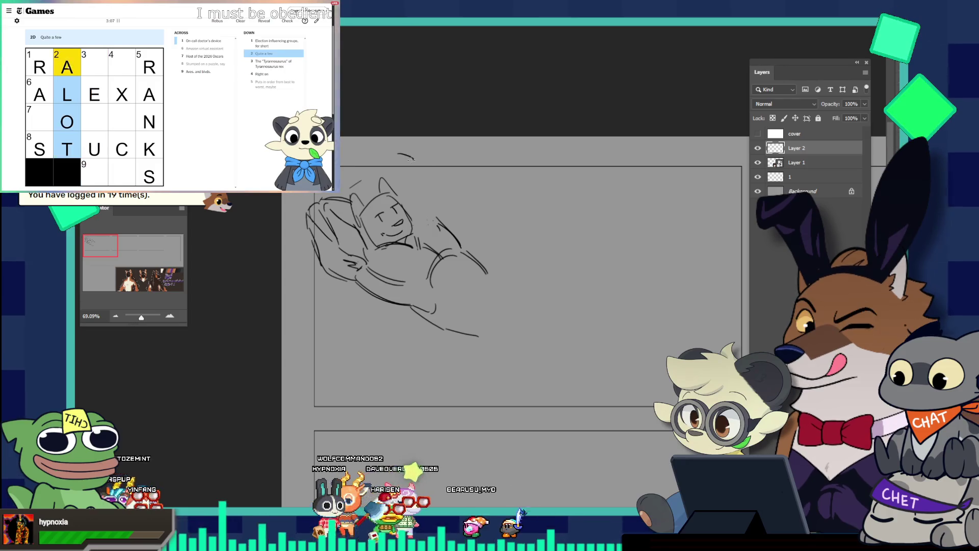
pyautogui.hotkey('ctrl', 'z')
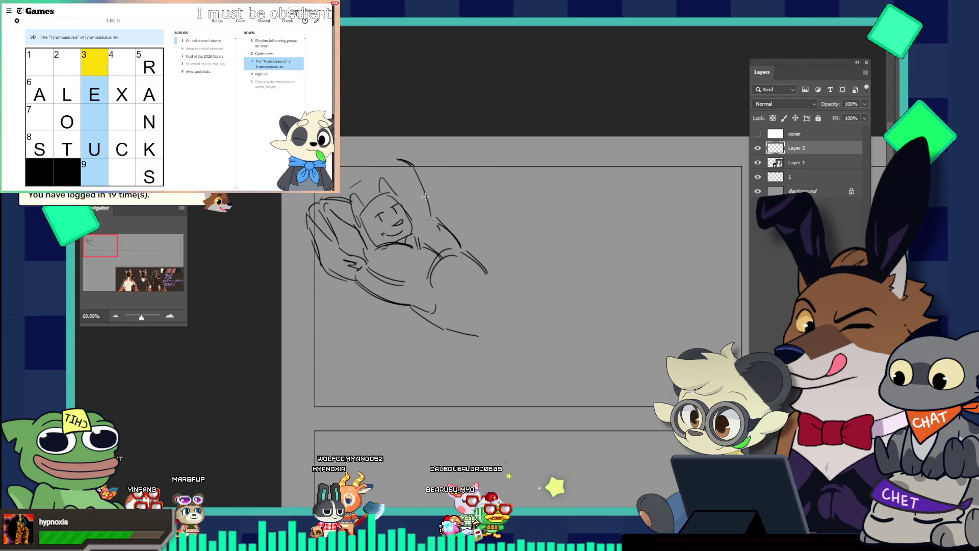
pyautogui.hotkey('ctrl', 'z')
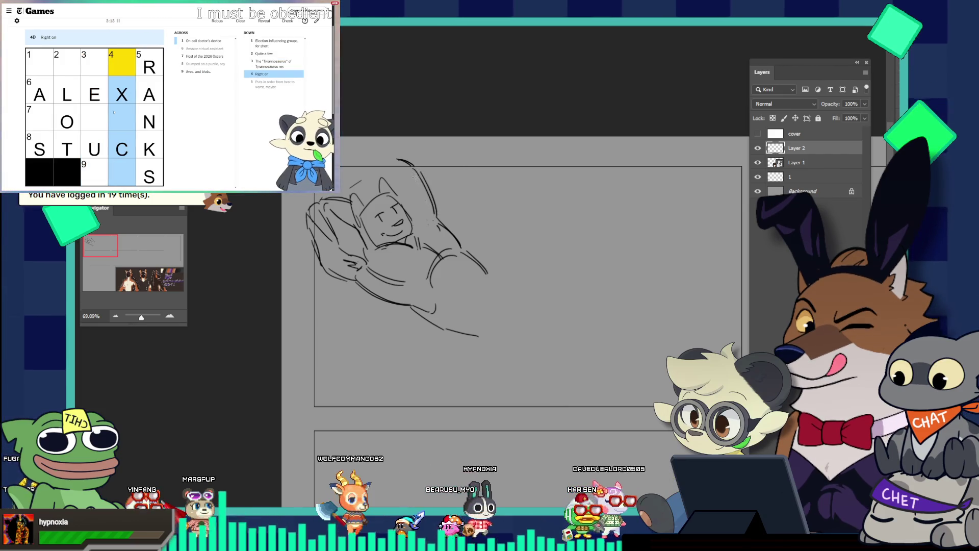
pyautogui.moveTo(408, 169); pyautogui.dragTo(424, 219)
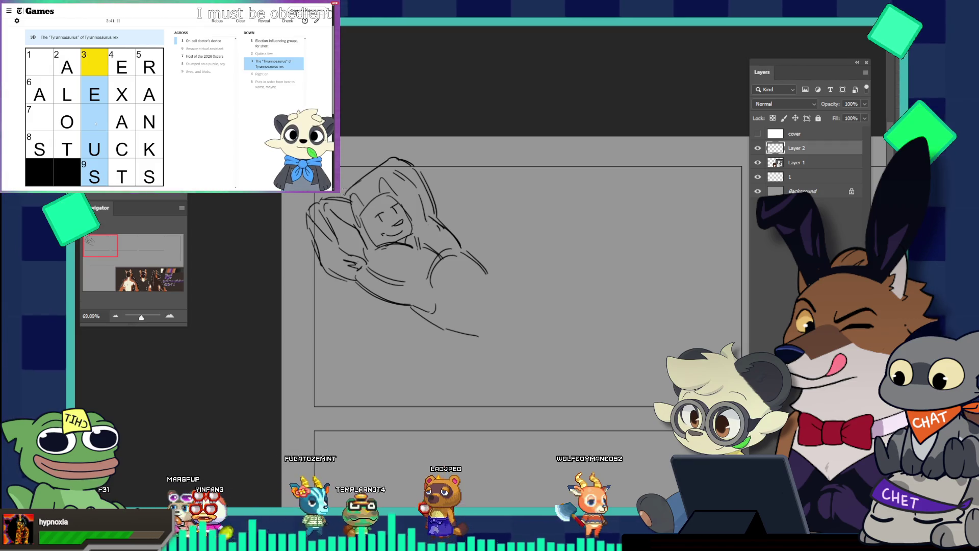
# - Type G, BG and P into 3-Down and 7-Across, dismissing the 'The end's in sight' message
pyautogui.press('Down')
pyautogui.press('Down')
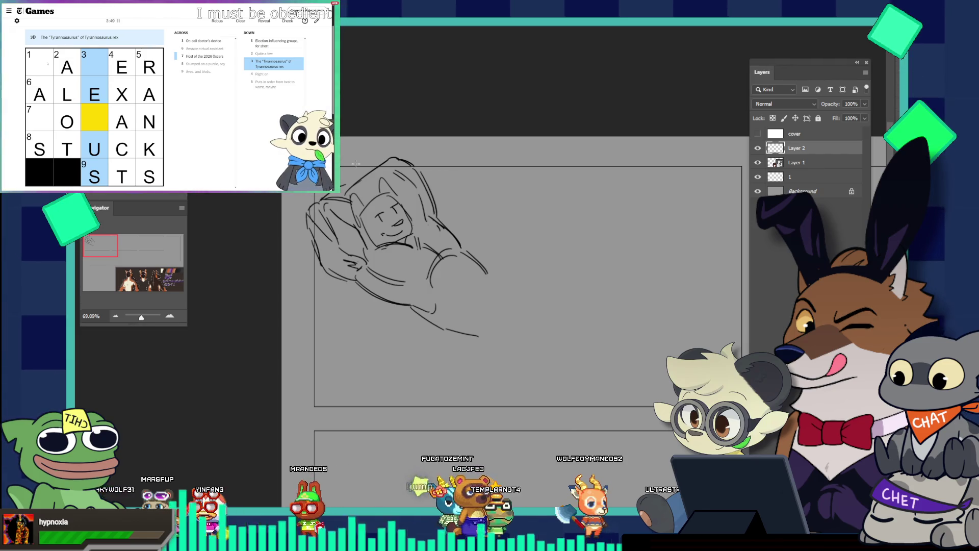
pyautogui.click(39, 117)
pyautogui.click(39, 118)
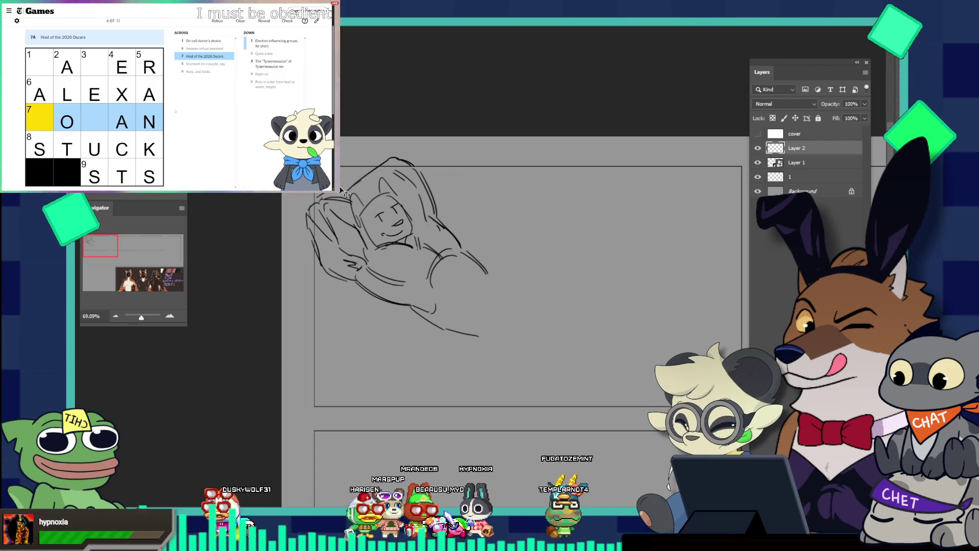
pyautogui.write('RG')
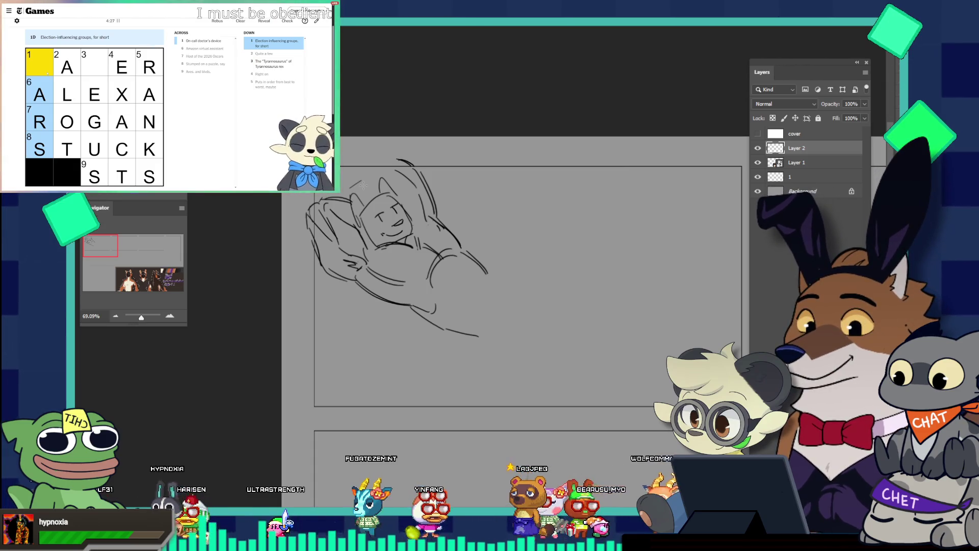
pyautogui.write('b')
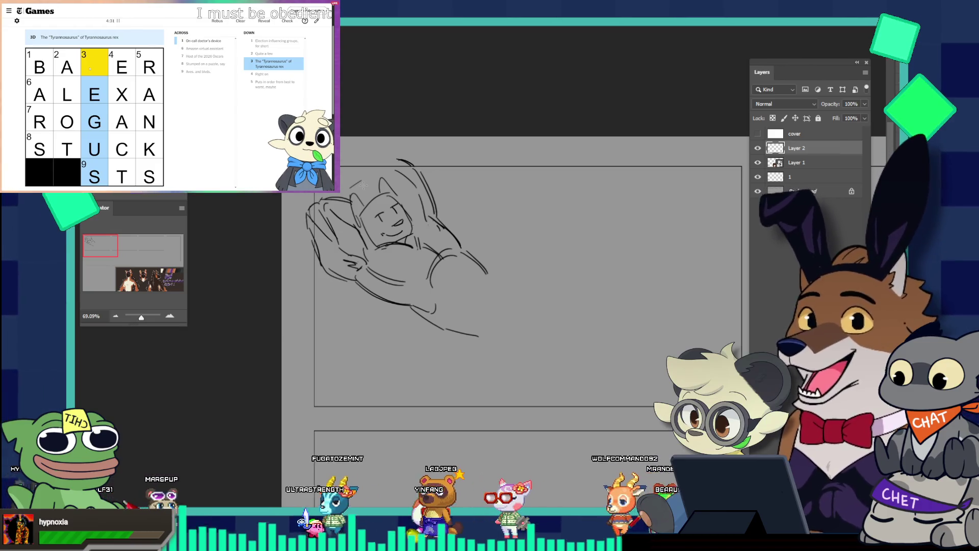
pyautogui.write('g')
pyautogui.press('Escape')
pyautogui.write('D')
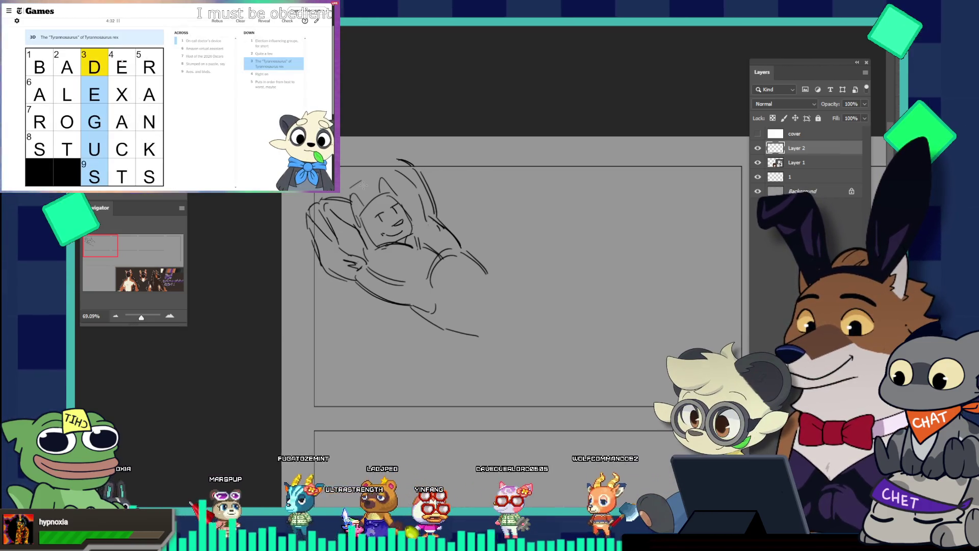
pyautogui.write('p')
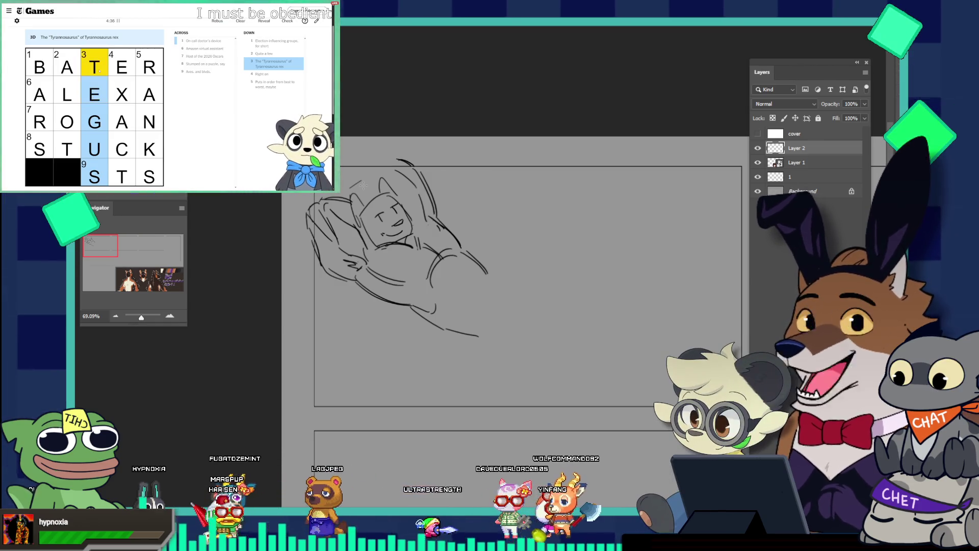
# - Return to the top of 3-Down, type K and D, then switch to 1-Down
pyautogui.press('Up')
pyautogui.write('k')
pyautogui.press('Up')
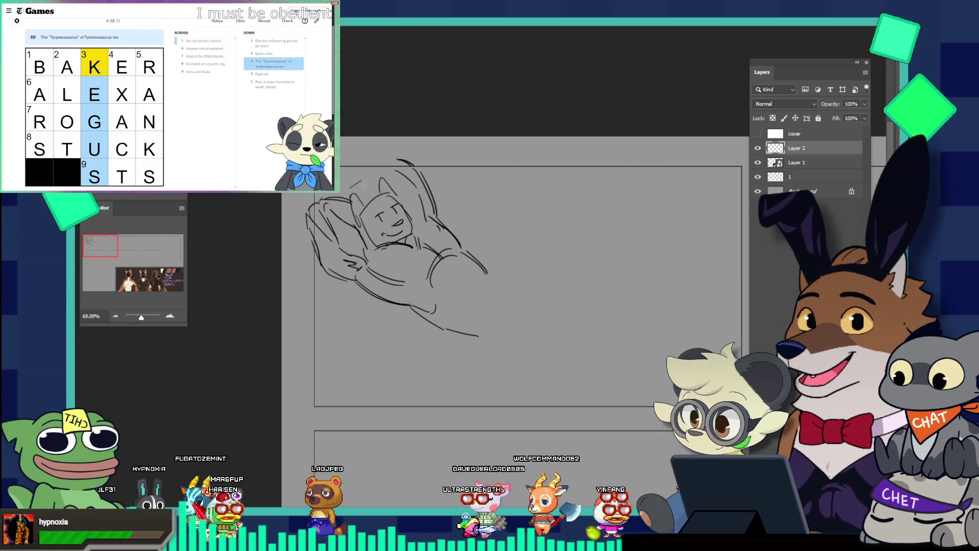
pyautogui.write('B')
pyautogui.click(95, 66)
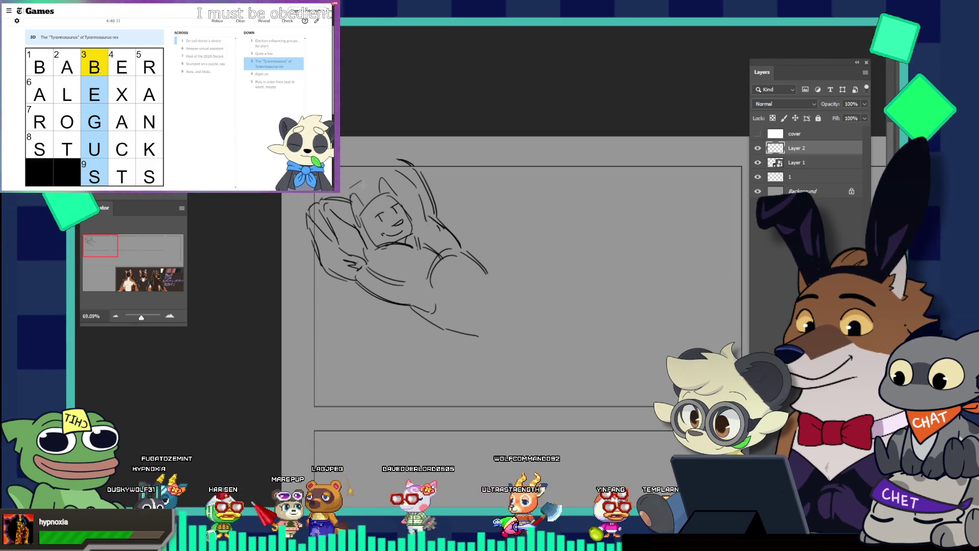
pyautogui.write('d')
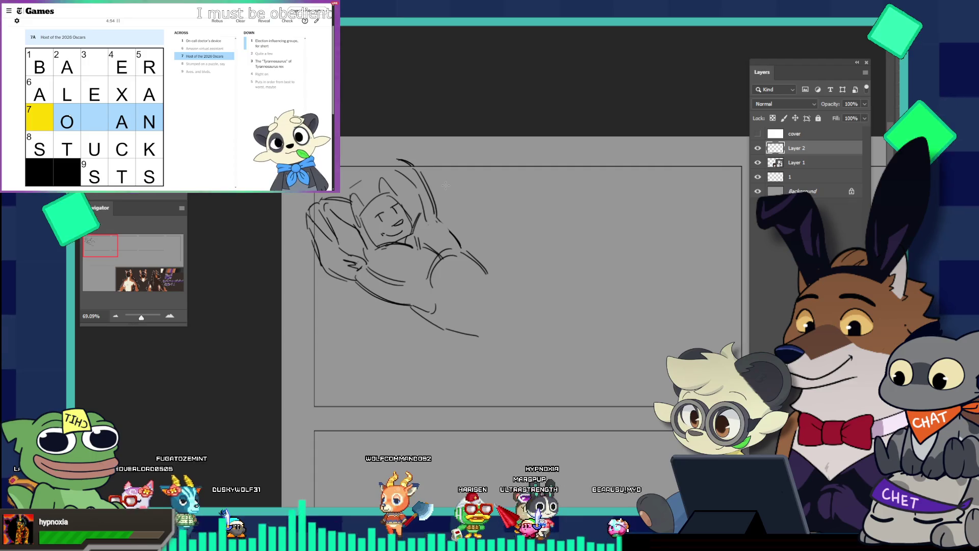
pyautogui.click(46, 111)
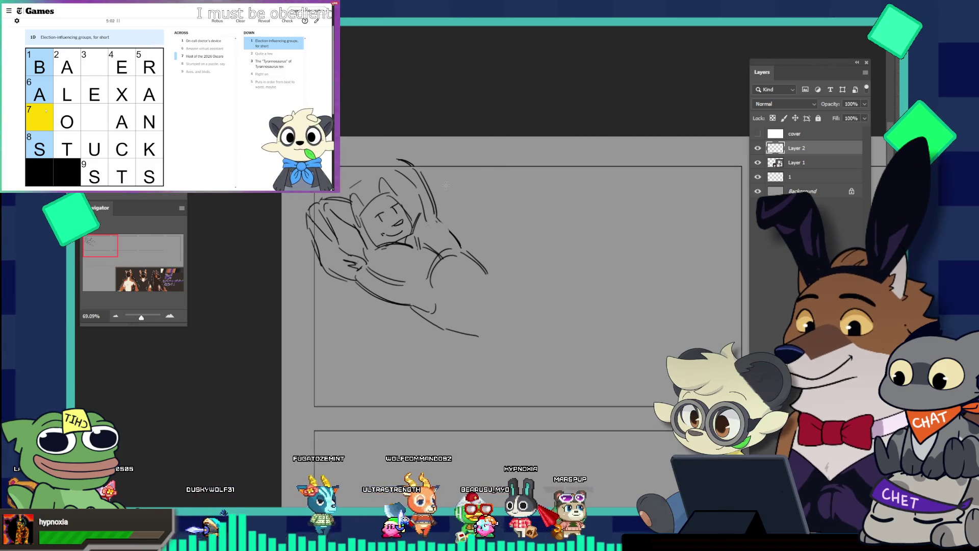
# - Zoom in, bridge the body-line gap, add a stroke by the ear, and arc over the head
pyautogui.moveTo(406, 169); pyautogui.dragTo(420, 145)
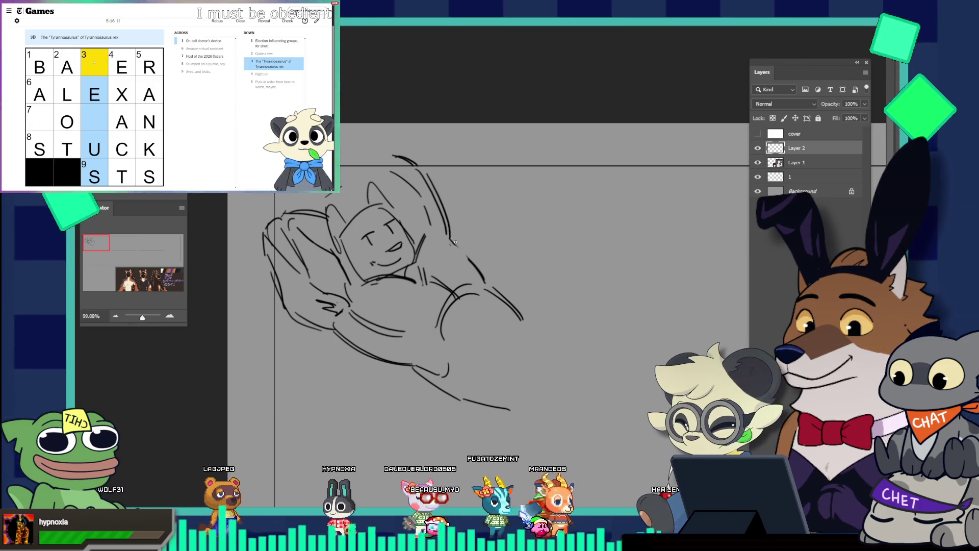
pyautogui.moveTo(456, 242); pyautogui.dragTo(472, 271)
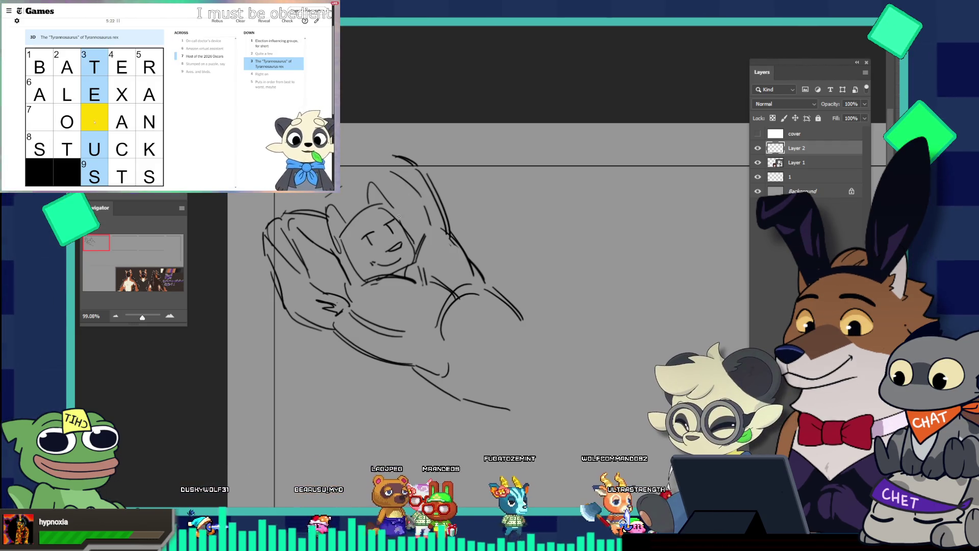
pyautogui.moveTo(397, 199); pyautogui.dragTo(398, 209)
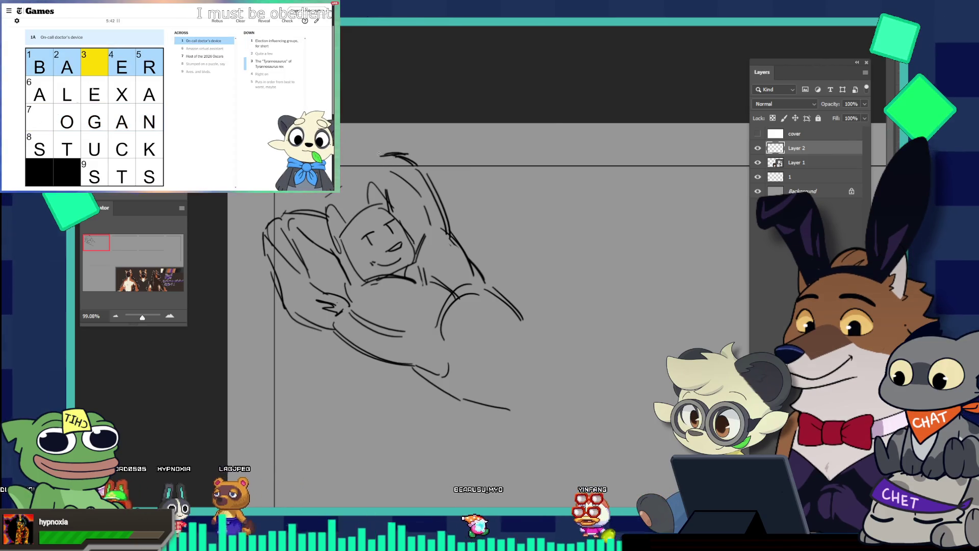
pyautogui.moveTo(379, 155); pyautogui.dragTo(322, 203)
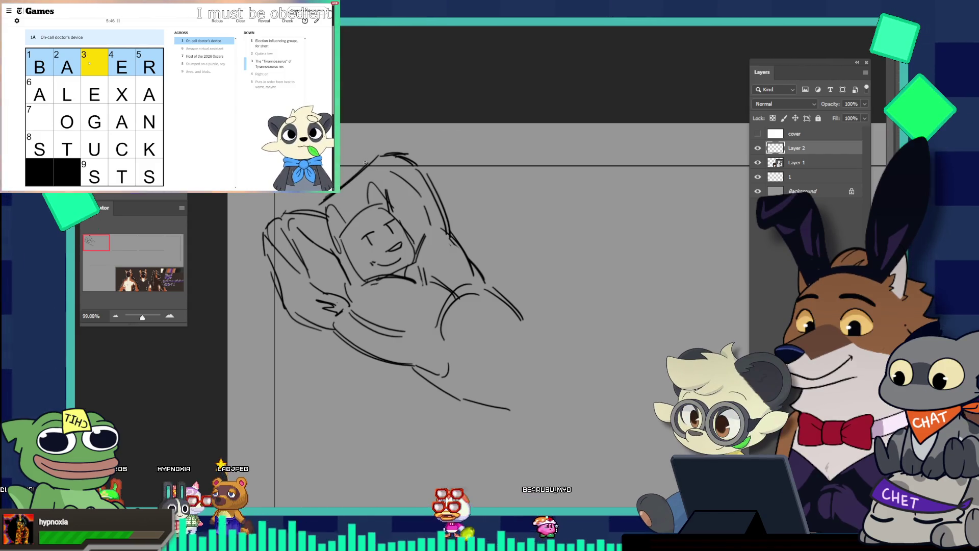
pyautogui.moveTo(416, 163); pyautogui.dragTo(341, 183)
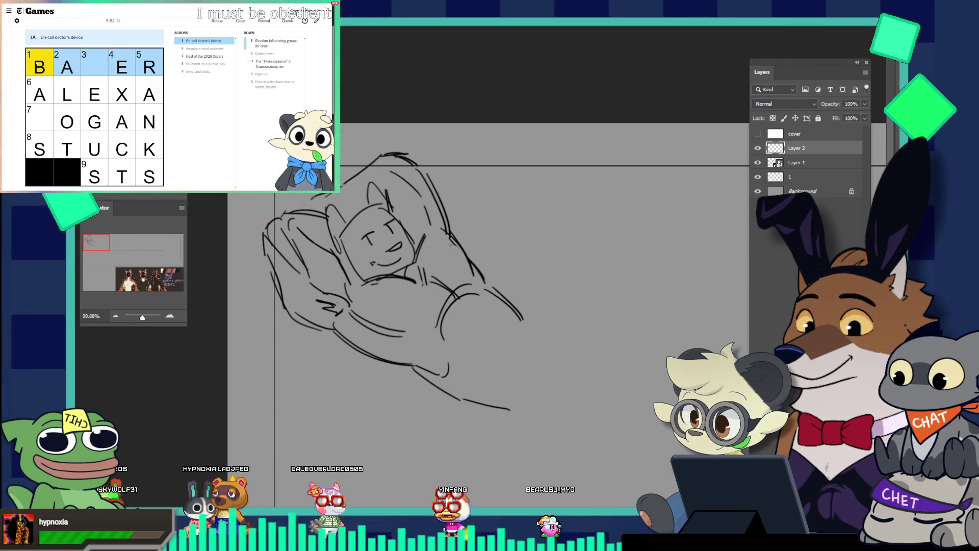
# - Clear the B from crossword cell 1 and move between 7-Across, 1-Down and 3-Down
pyautogui.press('BackSpace')
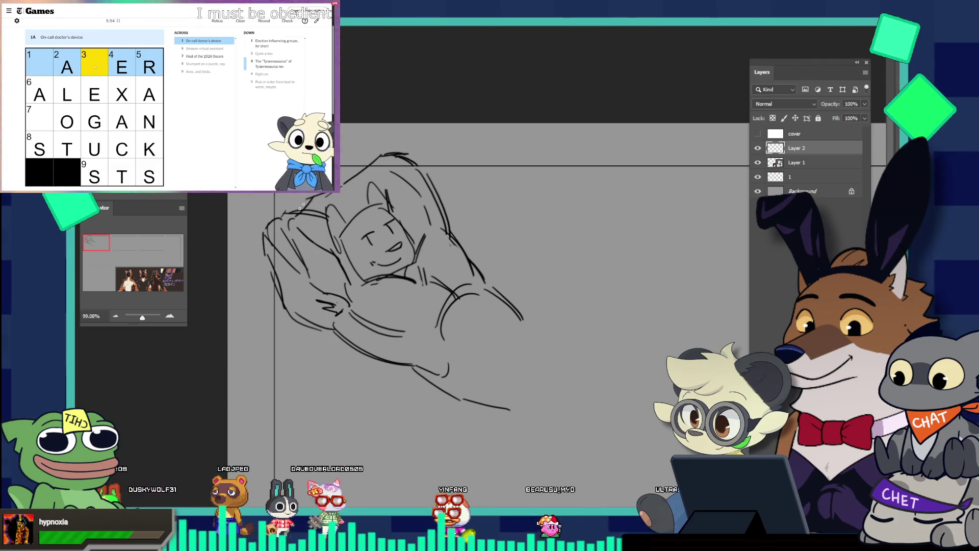
pyautogui.click(45, 68)
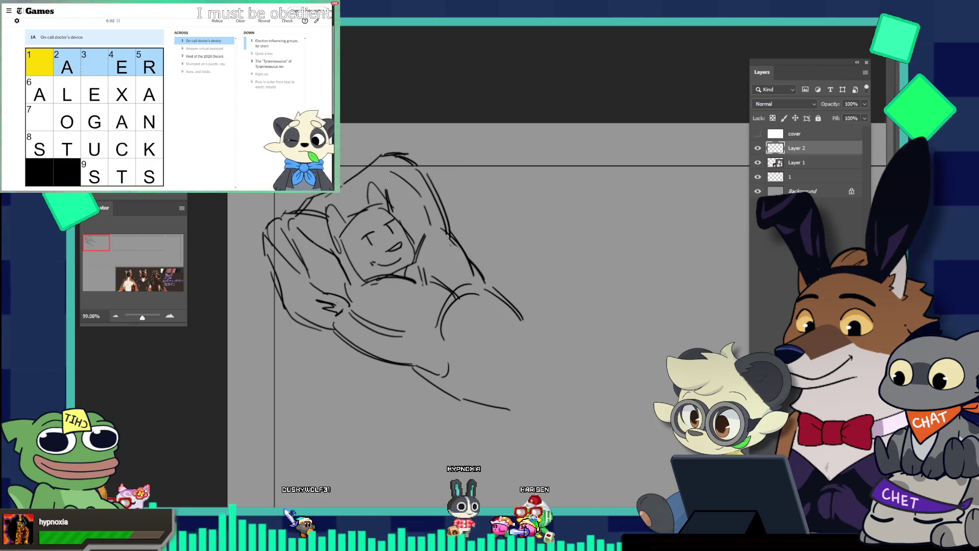
pyautogui.click(90, 112)
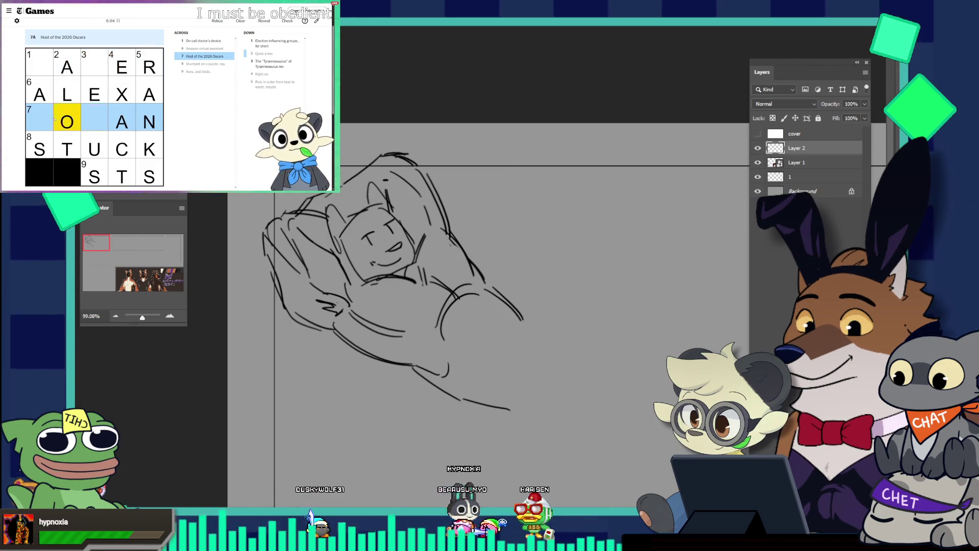
pyautogui.click(44, 118)
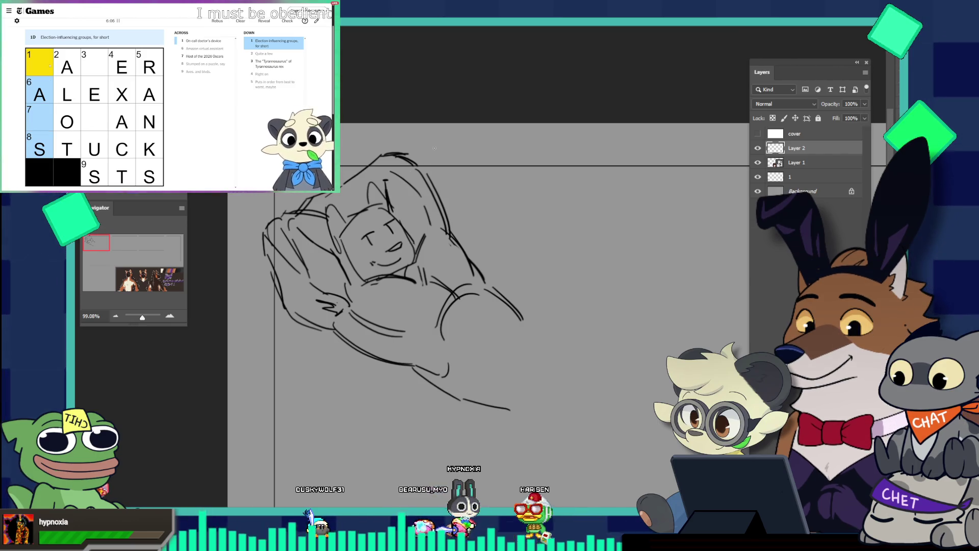
pyautogui.click(95, 67)
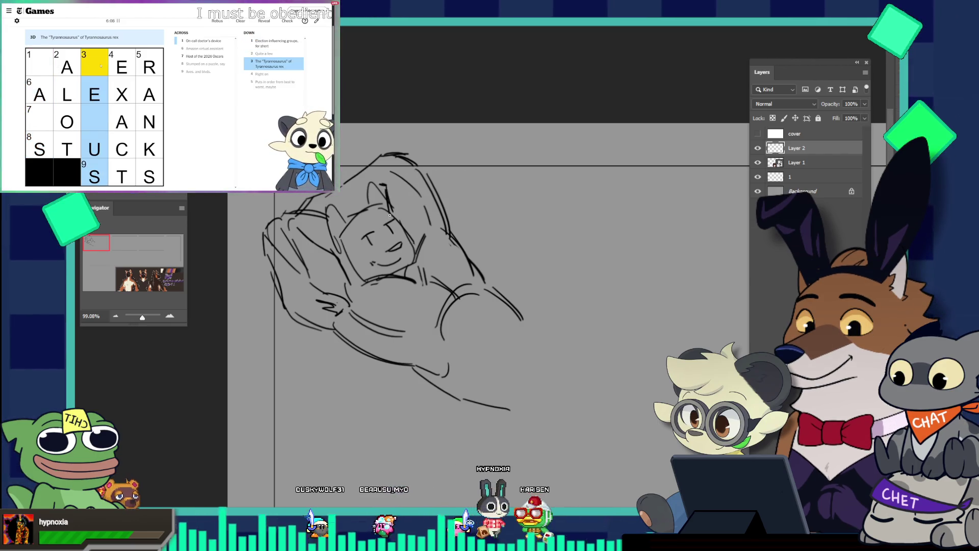
pyautogui.scroll(-2, 363, 146)
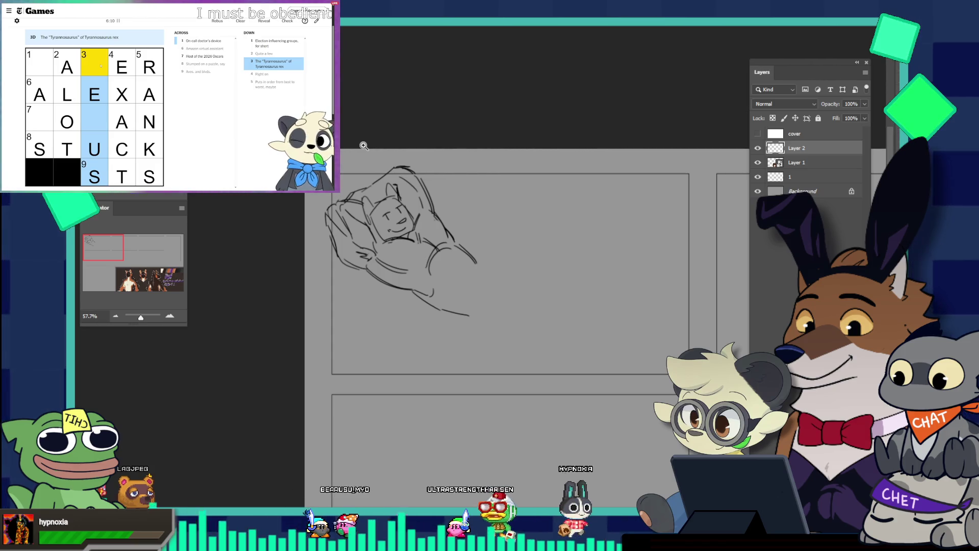
# - Draw a curved lower-body line and a diagonal leg line, redrawing the right hip curve
pyautogui.scroll(1, 484, 249)
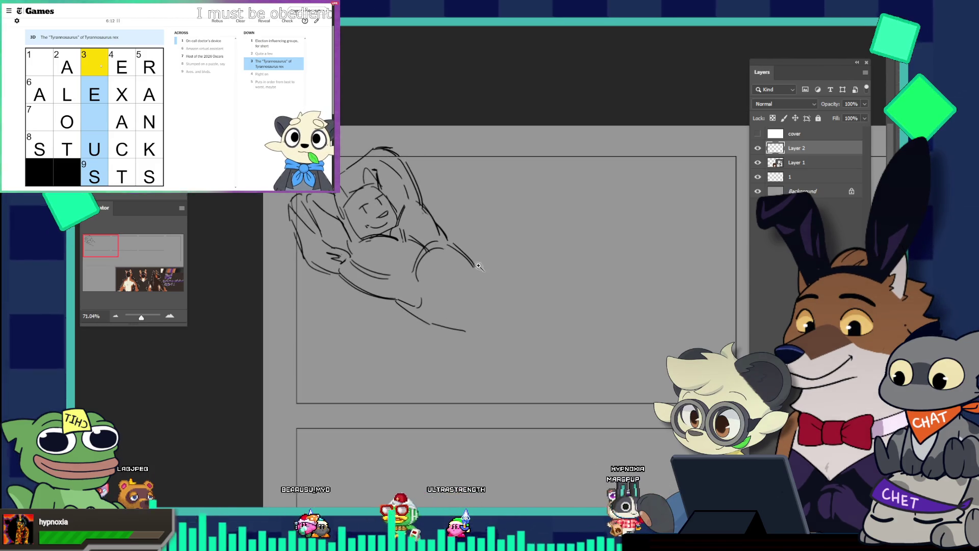
pyautogui.scroll(2, 478, 266)
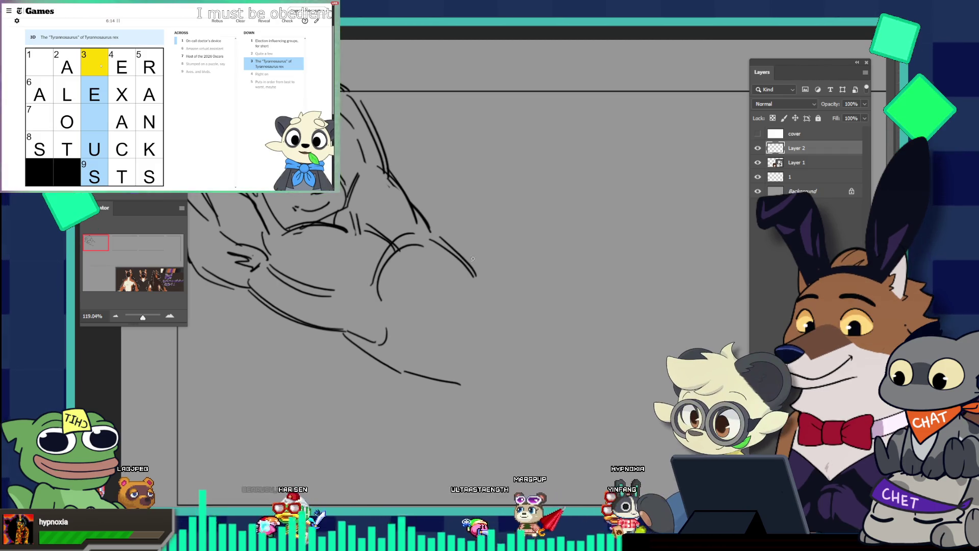
pyautogui.scroll(-1, 497, 252)
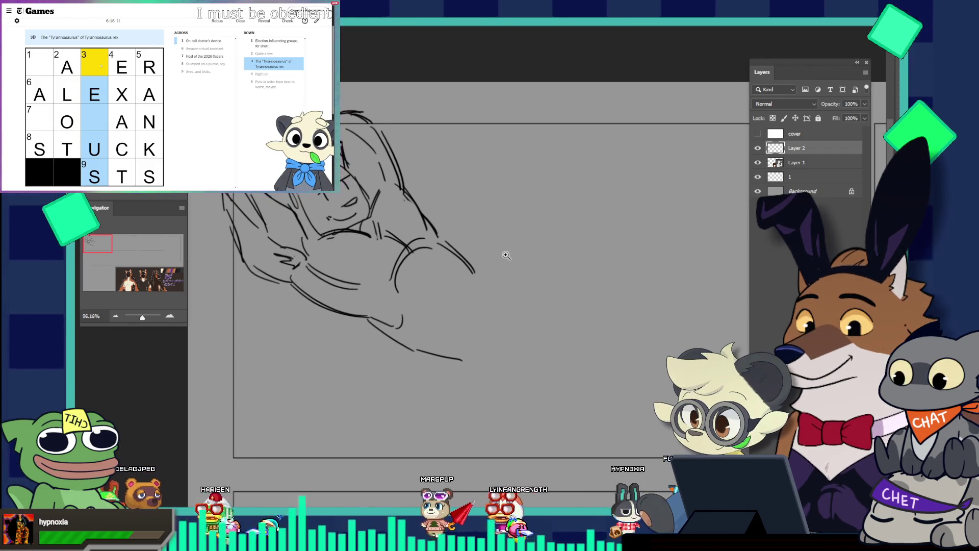
pyautogui.moveTo(461, 259); pyautogui.dragTo(427, 305)
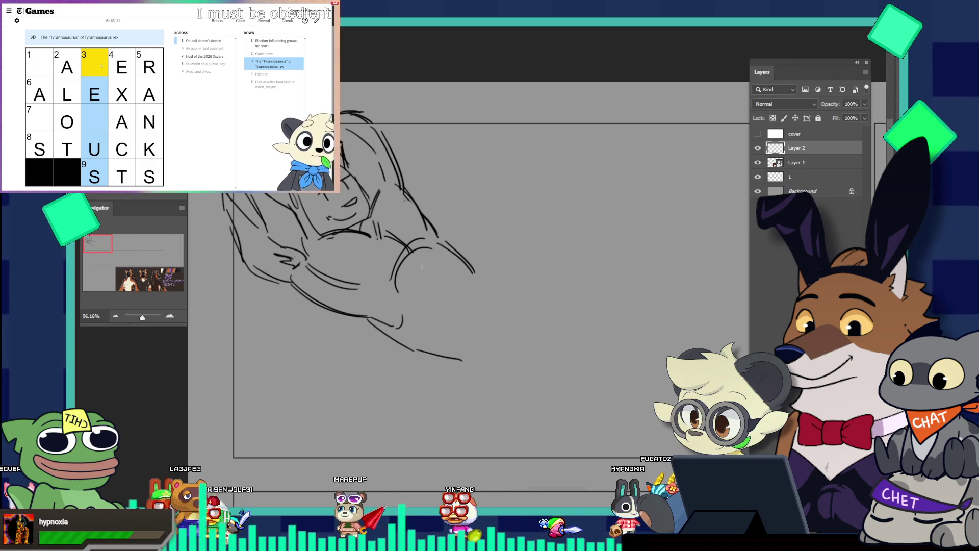
pyautogui.moveTo(459, 264); pyautogui.dragTo(498, 300)
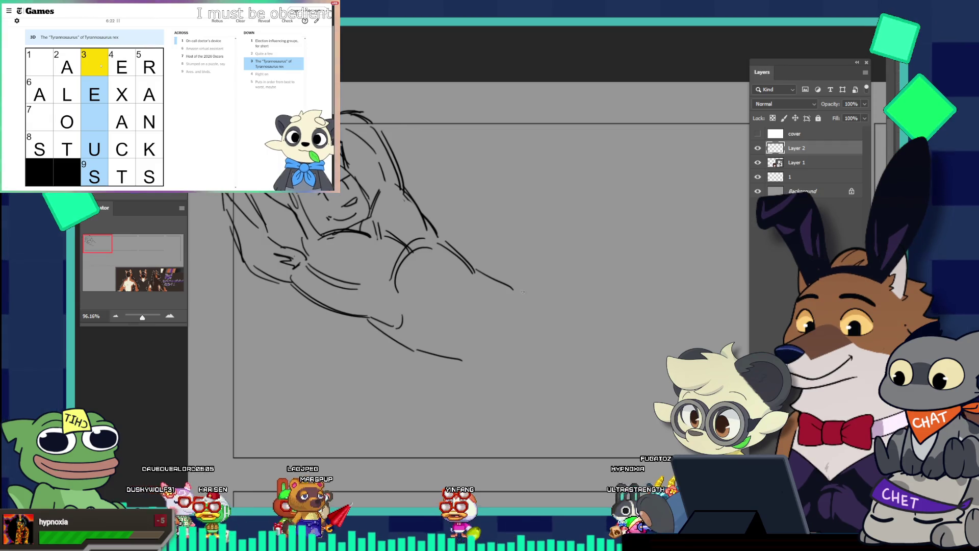
pyautogui.hotkey('ctrl', 'z')
pyautogui.moveTo(474, 271); pyautogui.dragTo(513, 307)
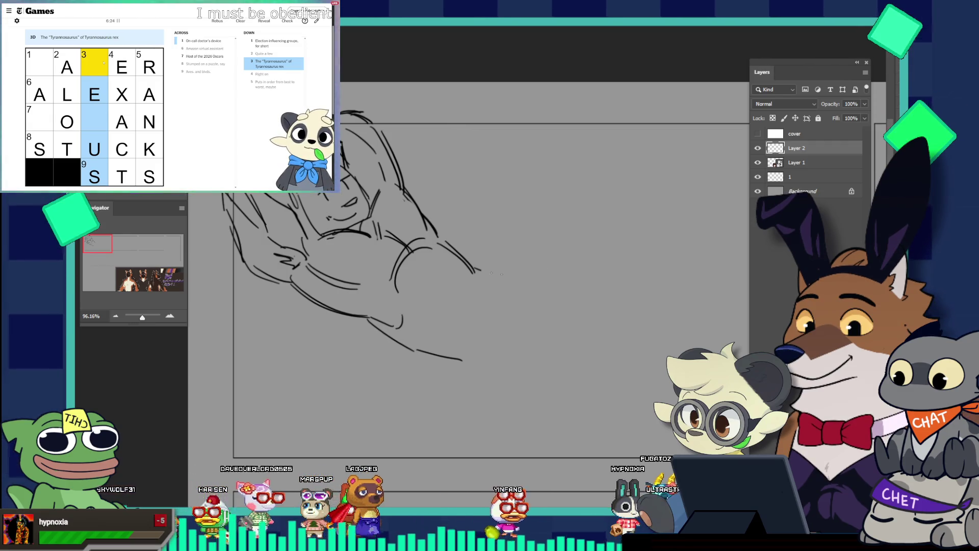
# - Redraw the right leg line longer, then undo it and the short bottom stroke
pyautogui.hotkey('ctrl', 'z')
pyautogui.moveTo(474, 269); pyautogui.dragTo(525, 318)
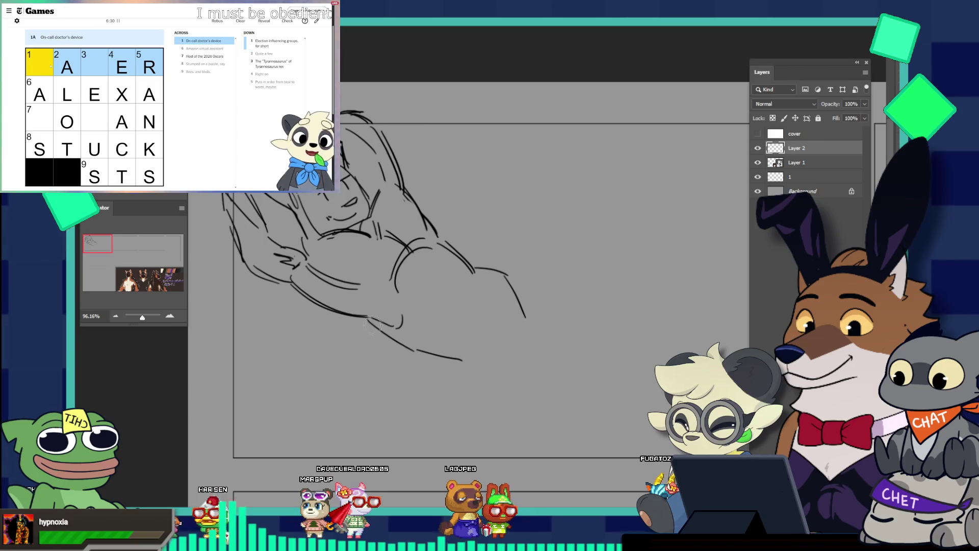
pyautogui.hotkey('ctrl', 'z')
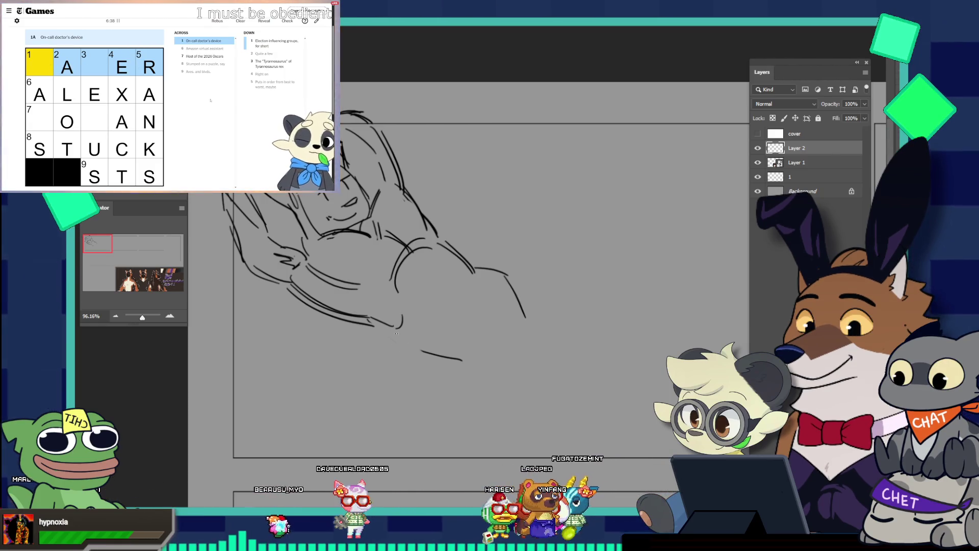
pyautogui.hotkey('ctrl', 'z')
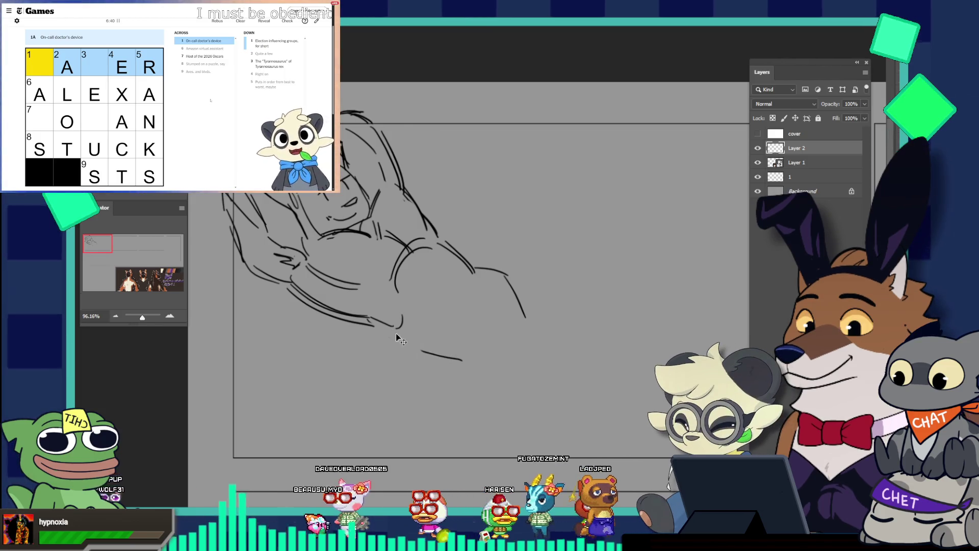
# - Try a curved stroke near the bottom of the leg several times, undoing each
pyautogui.moveTo(392, 334); pyautogui.dragTo(444, 359)
pyautogui.hotkey('ctrl', 'z')
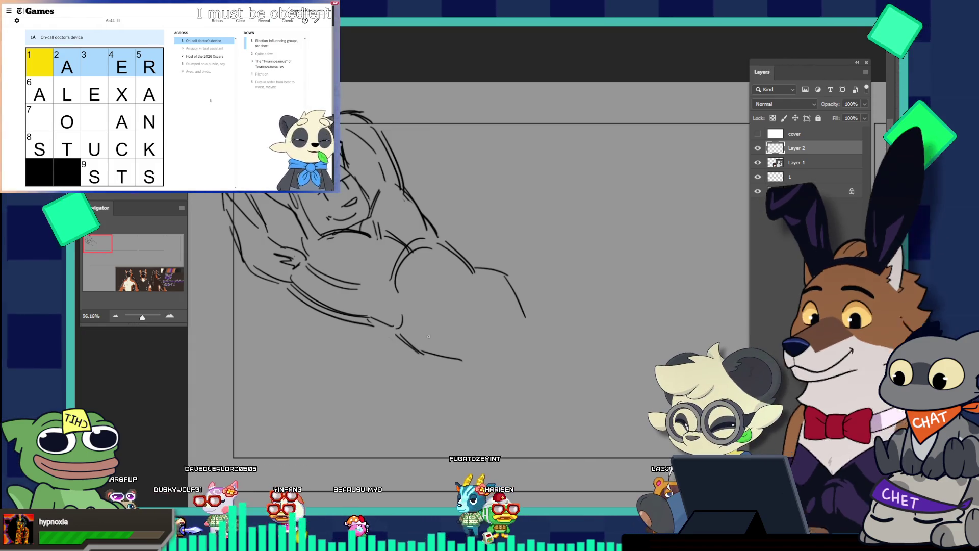
pyautogui.hotkey('ctrl', 'shift', 'z')
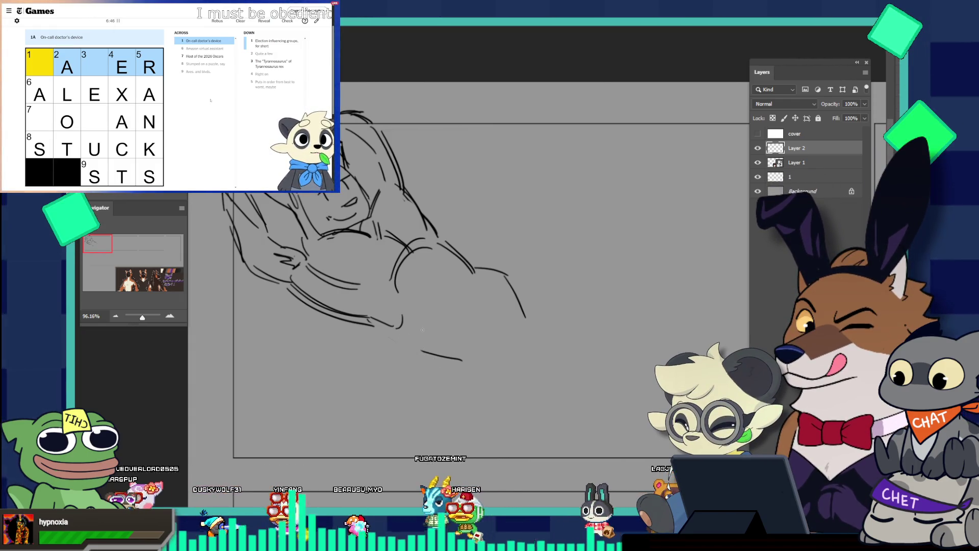
pyautogui.hotkey('ctrl', 'z')
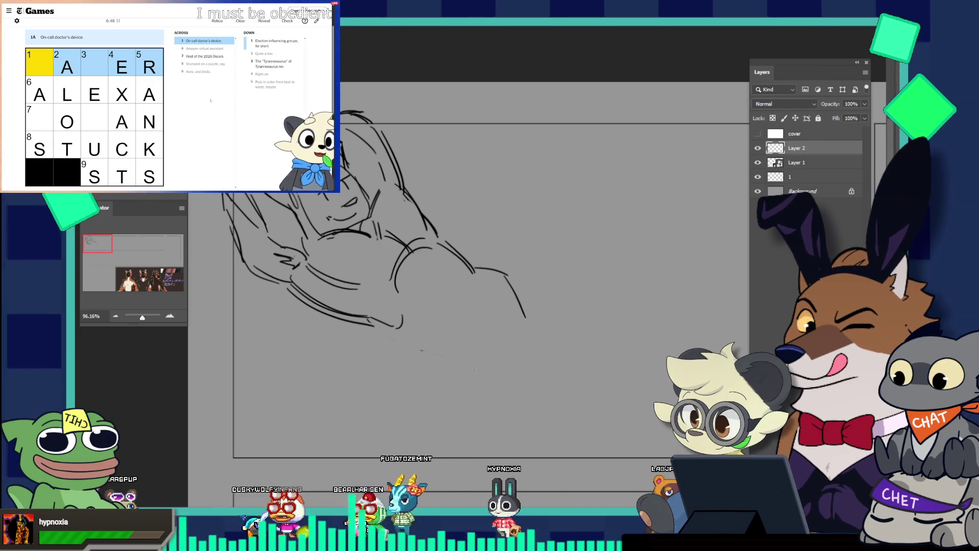
pyautogui.moveTo(384, 329); pyautogui.dragTo(438, 363)
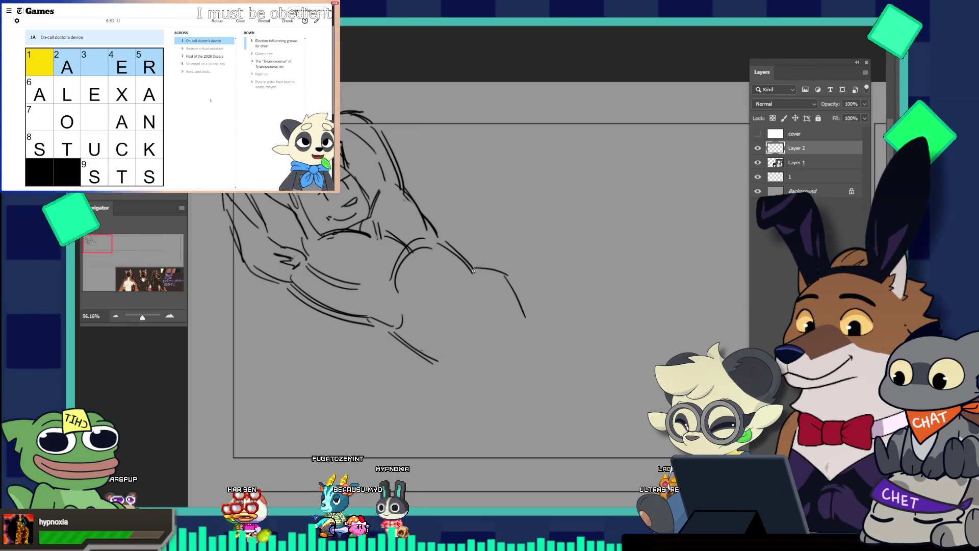
pyautogui.hotkey('ctrl', 'z')
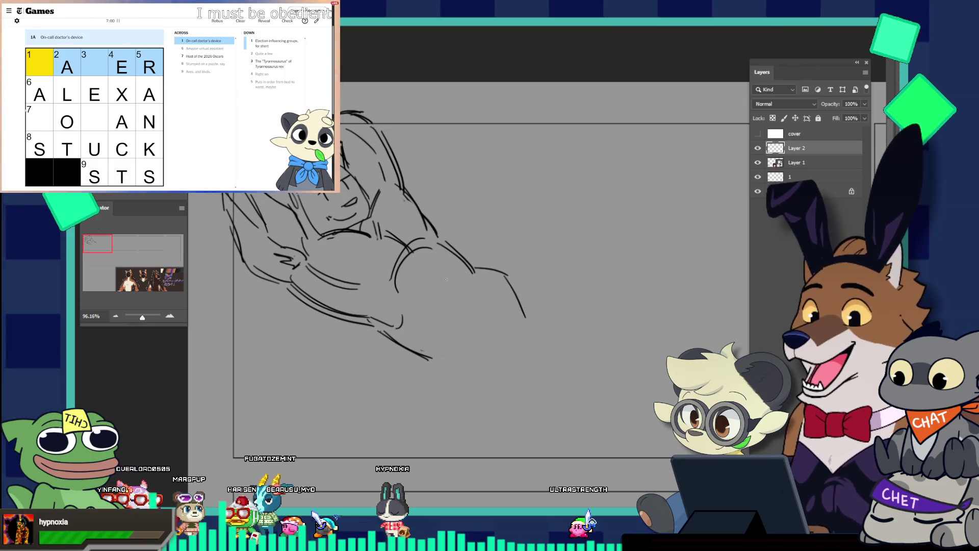
# - Keep a downward hip stroke and hook a small mark, while moving the crossword from 7-Across to 1-Down
pyautogui.click(35, 124)
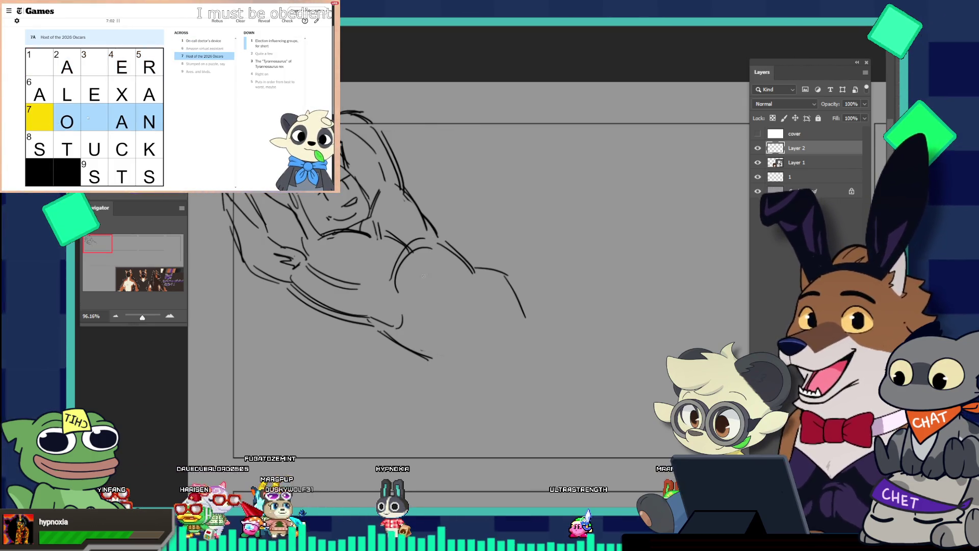
pyautogui.moveTo(430, 271); pyautogui.dragTo(461, 310)
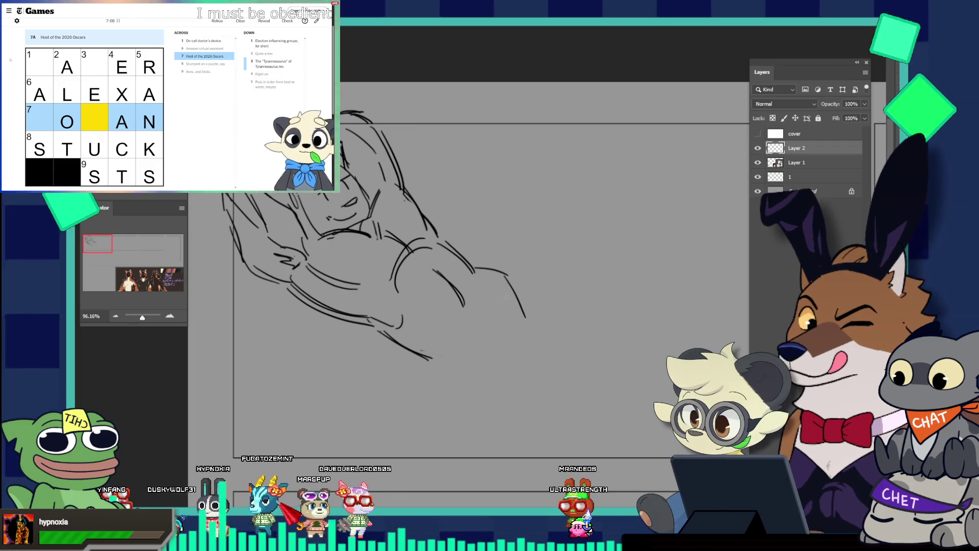
pyautogui.press('Tab')
pyautogui.hotkey('ctrl', 'z')
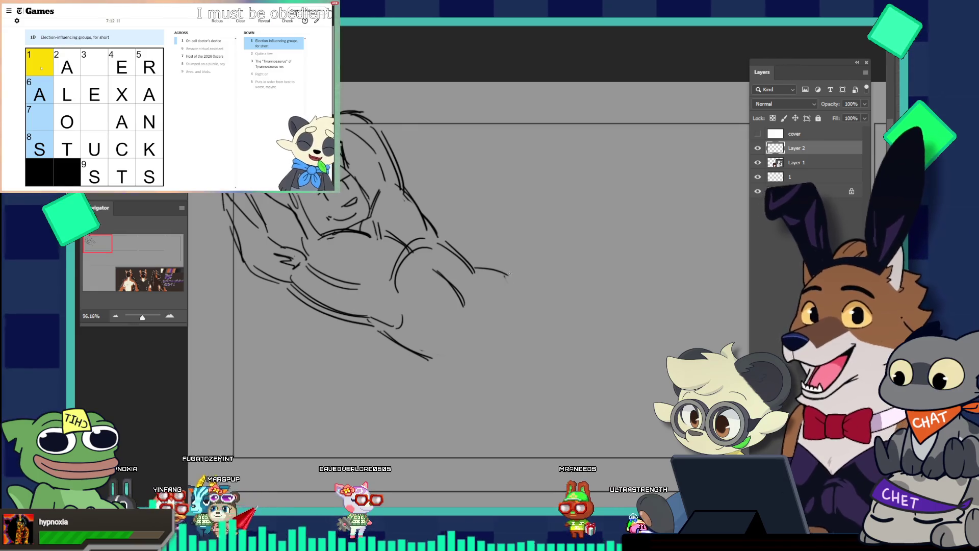
pyautogui.hotkey('ctrl', 'shift', 'z')
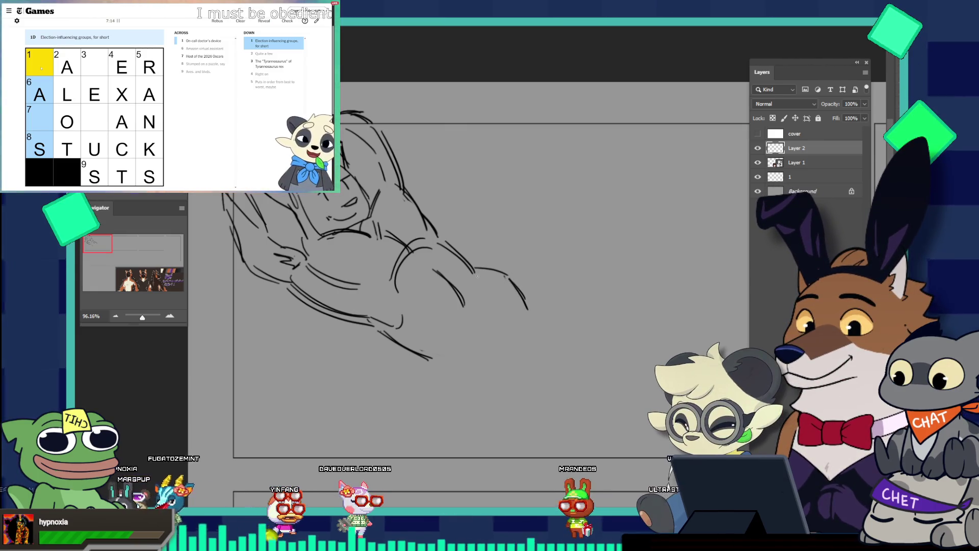
pyautogui.moveTo(493, 312); pyautogui.dragTo(499, 306)
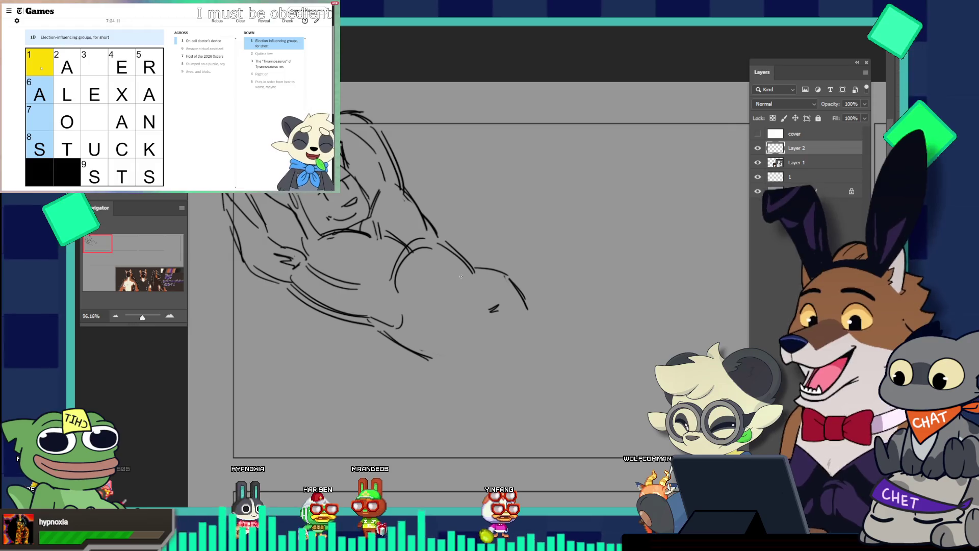
# - Try a diagonal stroke below the hip and a lower-leg curve, undoing both
pyautogui.moveTo(423, 267); pyautogui.dragTo(453, 297)
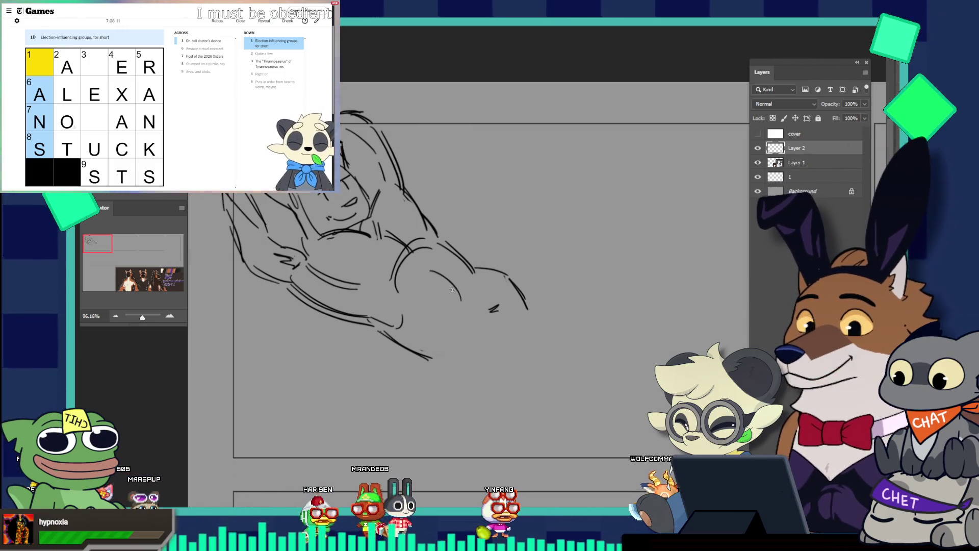
pyautogui.hotkey('ctrl', 'z')
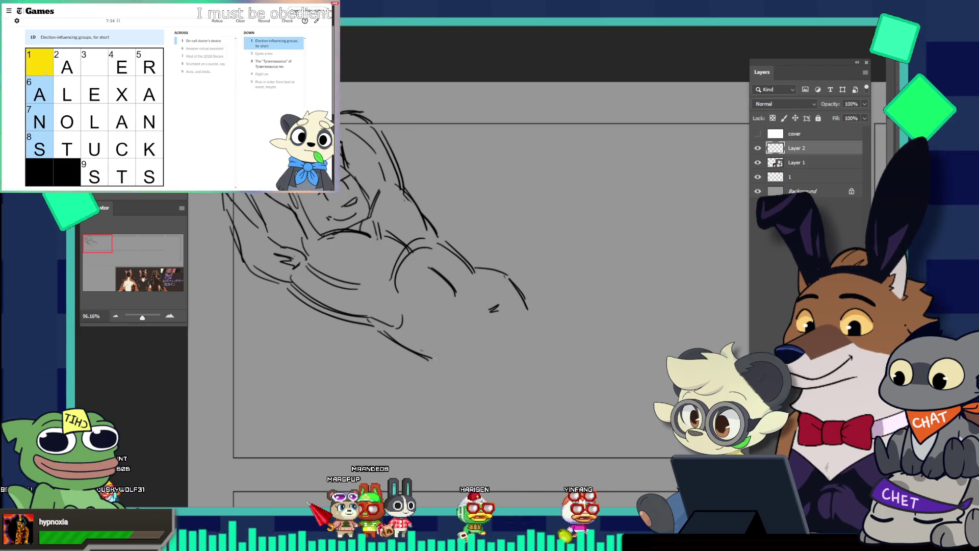
pyautogui.moveTo(439, 356); pyautogui.dragTo(472, 378)
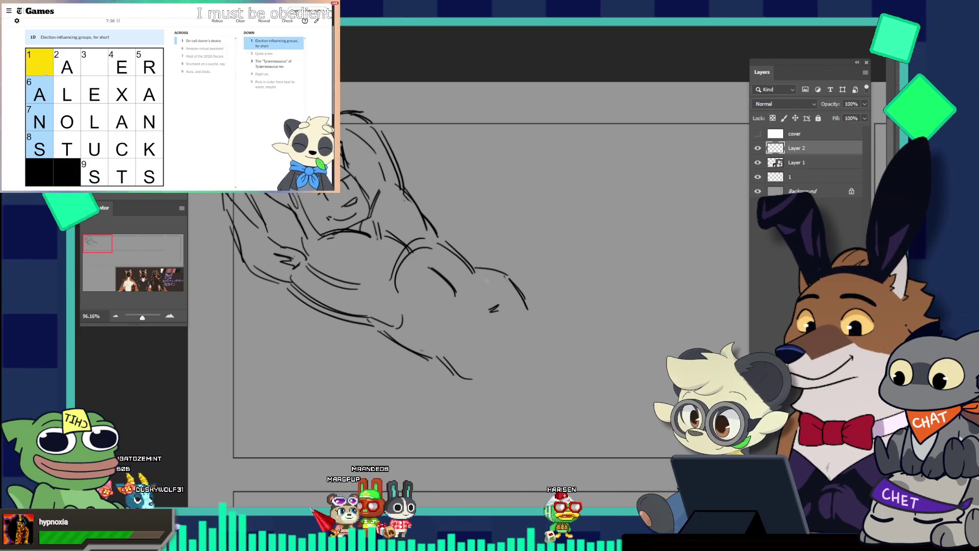
pyautogui.hotkey('ctrl', 'z')
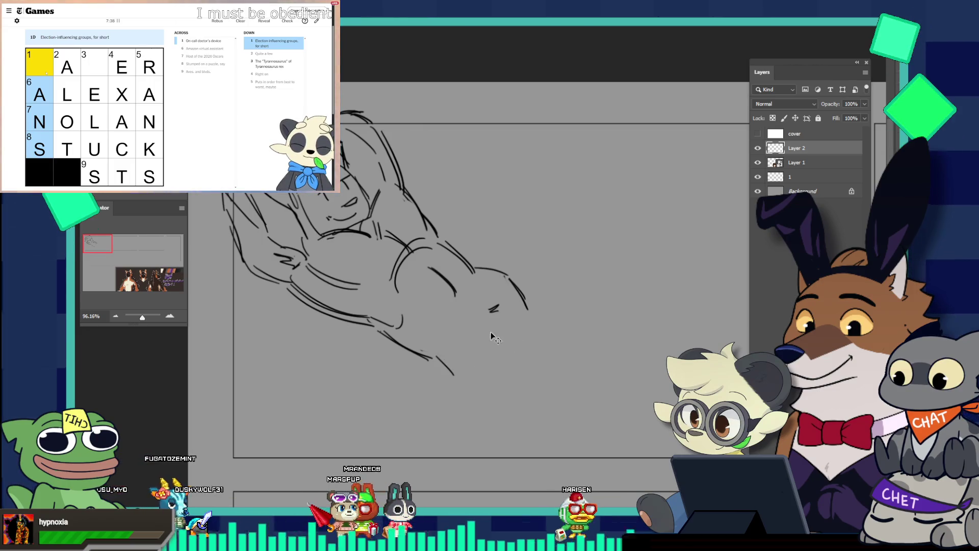
# - Try several lower-leg strokes beneath the hip, undoing each one
pyautogui.moveTo(431, 352)
pyautogui.mouseDown()
pyautogui.moveTo(452, 377)
pyautogui.moveTo(492, 371)
pyautogui.mouseUp()
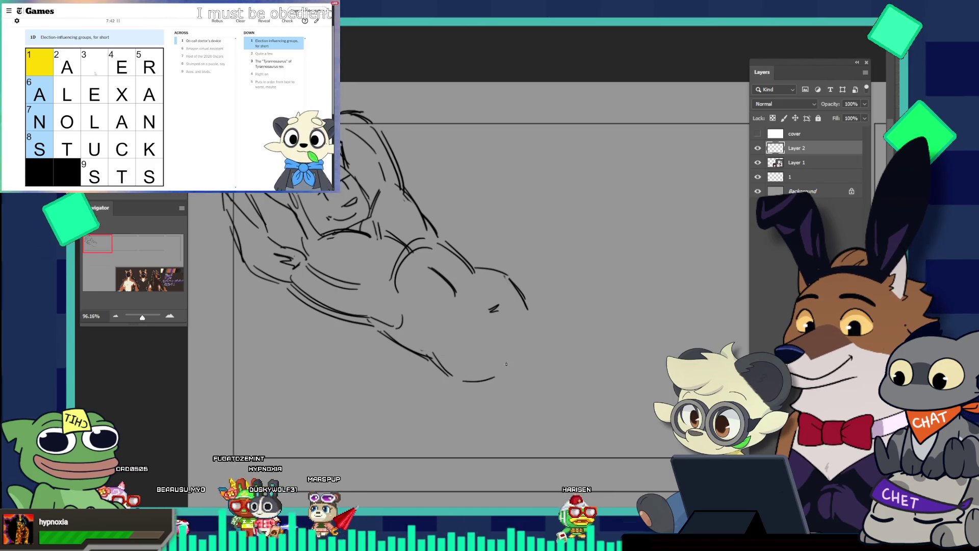
pyautogui.hotkey('ctrl', 'z')
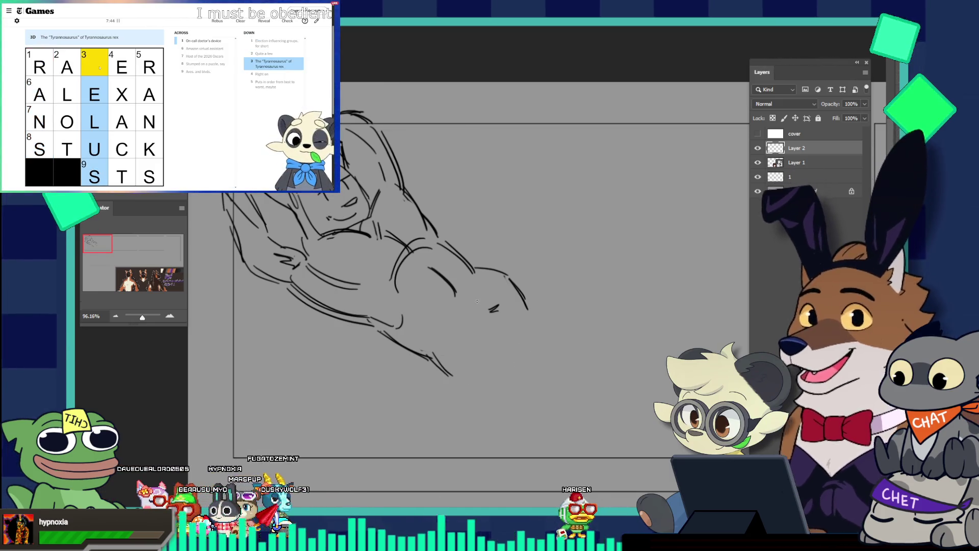
pyautogui.hotkey('ctrl', 'z')
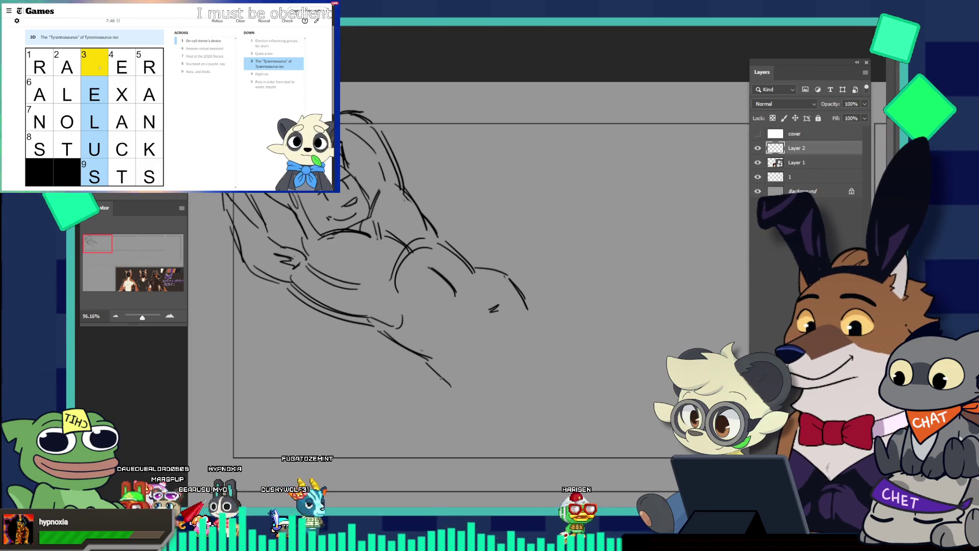
pyautogui.moveTo(433, 363); pyautogui.dragTo(458, 378)
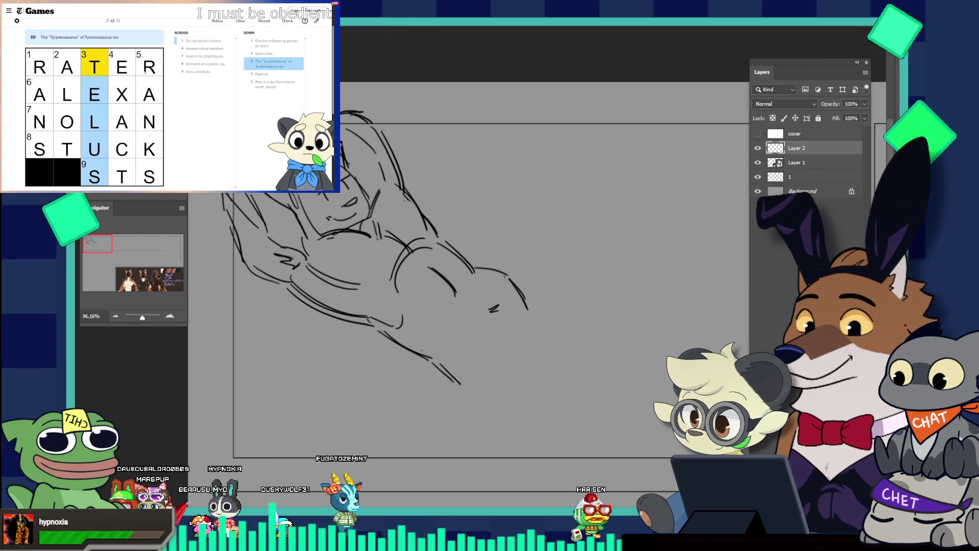
pyautogui.hotkey('ctrl', 'z')
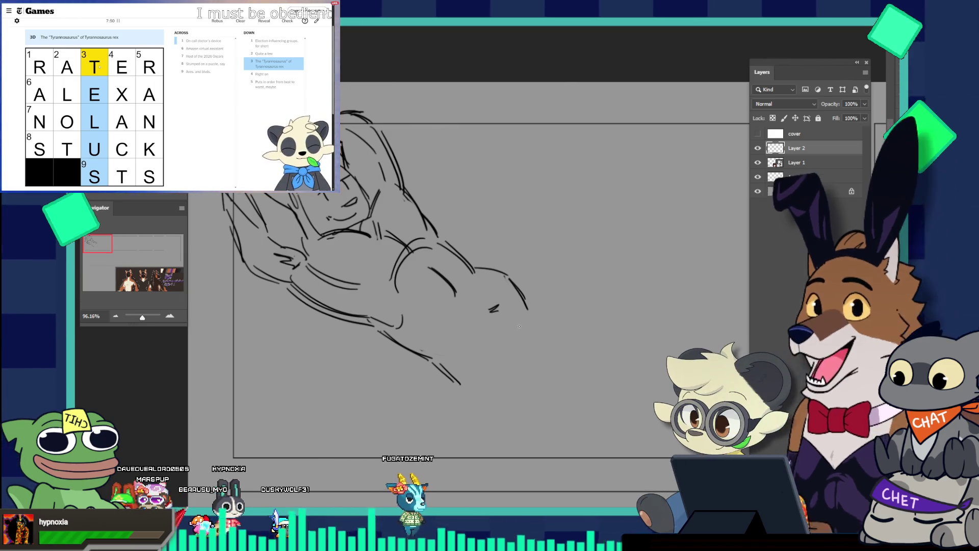
# - Leave a single shorter lower-leg stroke, then begin tilting the sketch counter-clockwise
pyautogui.press('v')
pyautogui.hotkey('ctrl', 'z')
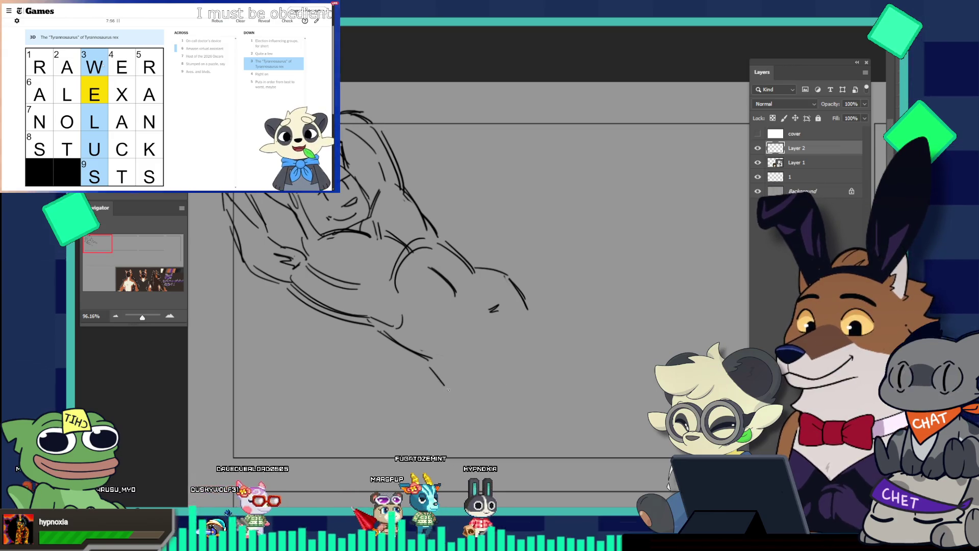
pyautogui.moveTo(428, 364); pyautogui.dragTo(447, 383)
pyautogui.hotkey('ctrl', 'z')
pyautogui.write('T')
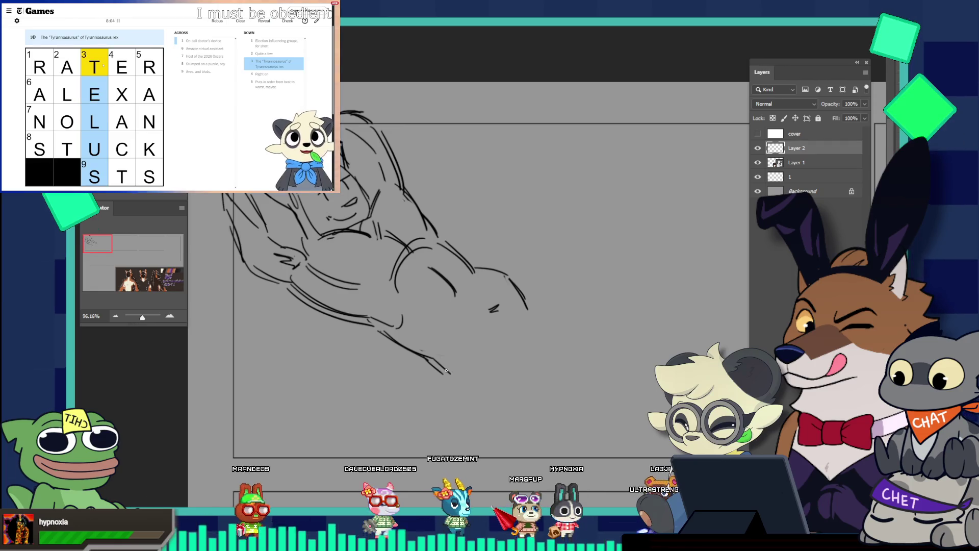
pyautogui.moveTo(448, 374); pyautogui.dragTo(482, 376)
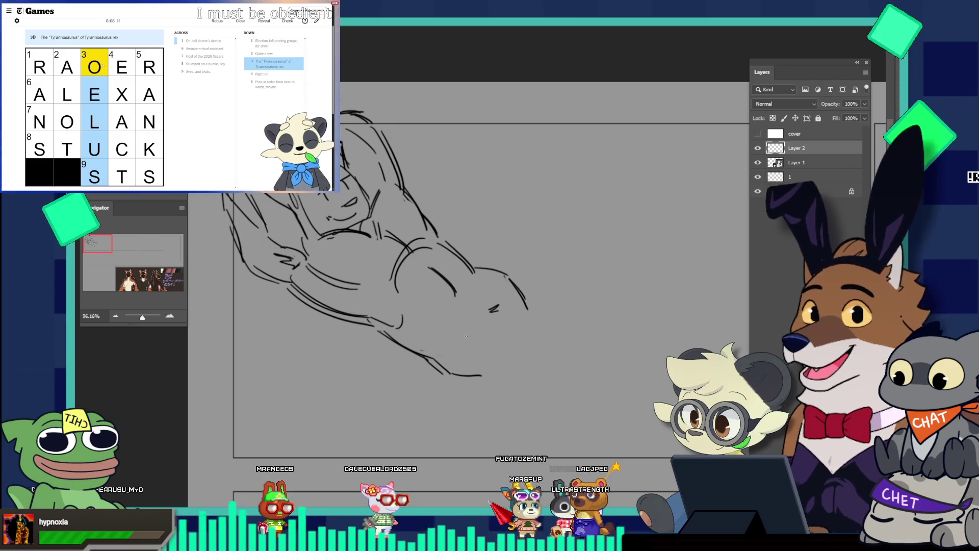
pyautogui.hotkey('ctrl', 'z')
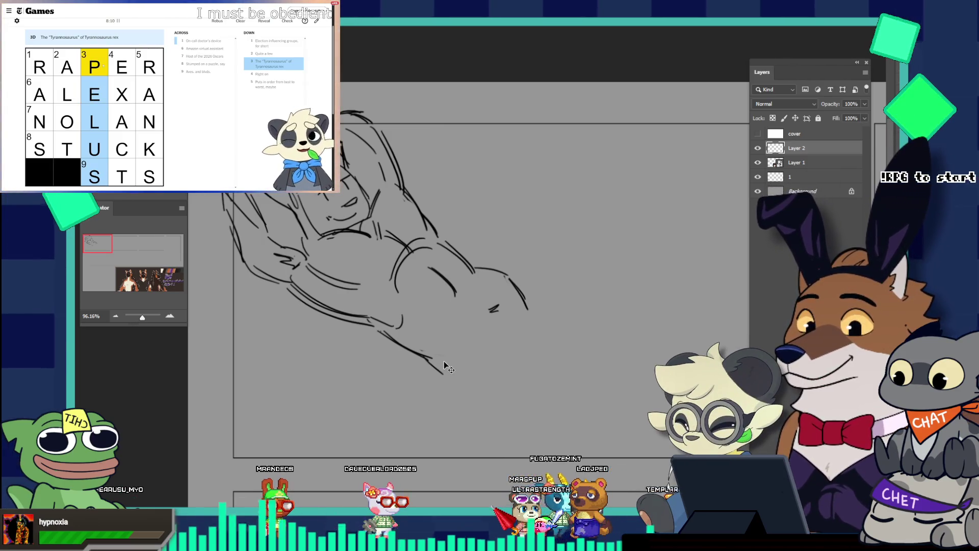
pyautogui.moveTo(428, 361); pyautogui.dragTo(442, 378)
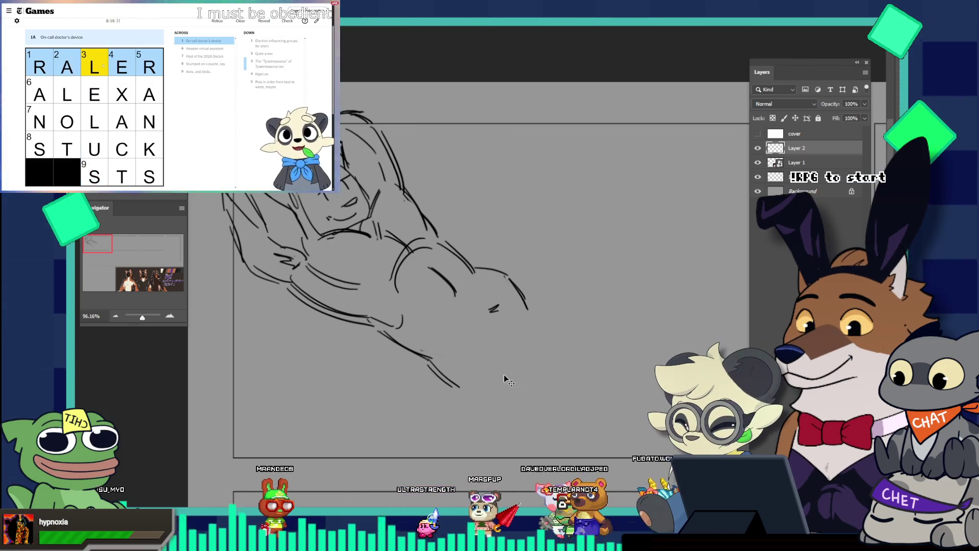
pyautogui.moveTo(609, 309)
pyautogui.mouseDown()
pyautogui.moveTo(632, 264)
pyautogui.moveTo(616, 250)
pyautogui.mouseUp()
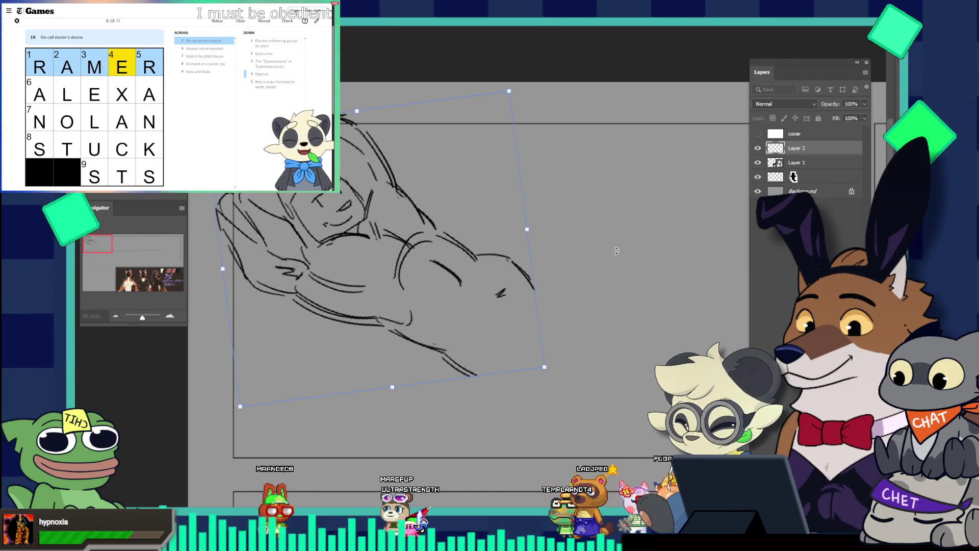
# - Commit the counter-clockwise tilt, extend the lower leg down-right, and redraw the right-hip curve
pyautogui.press('Return')
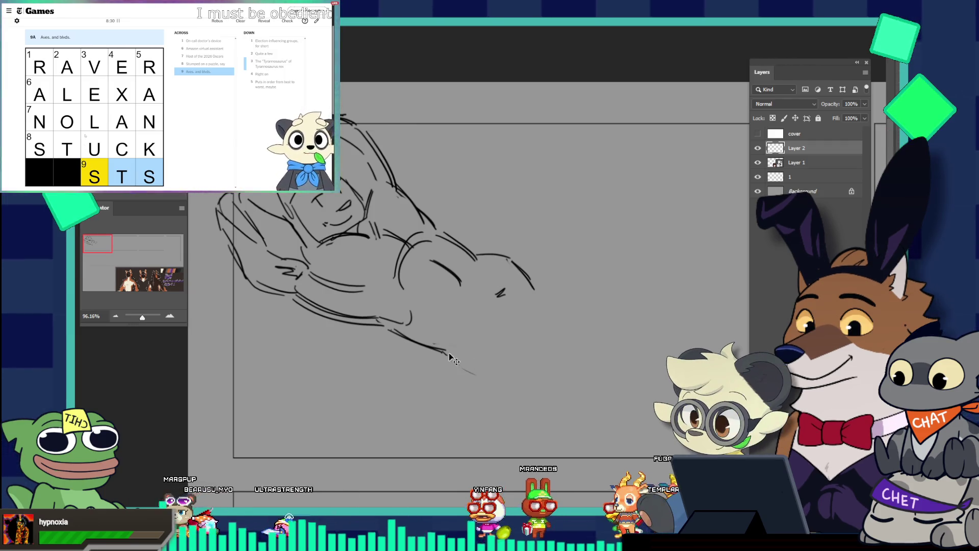
pyautogui.moveTo(451, 356); pyautogui.dragTo(490, 377)
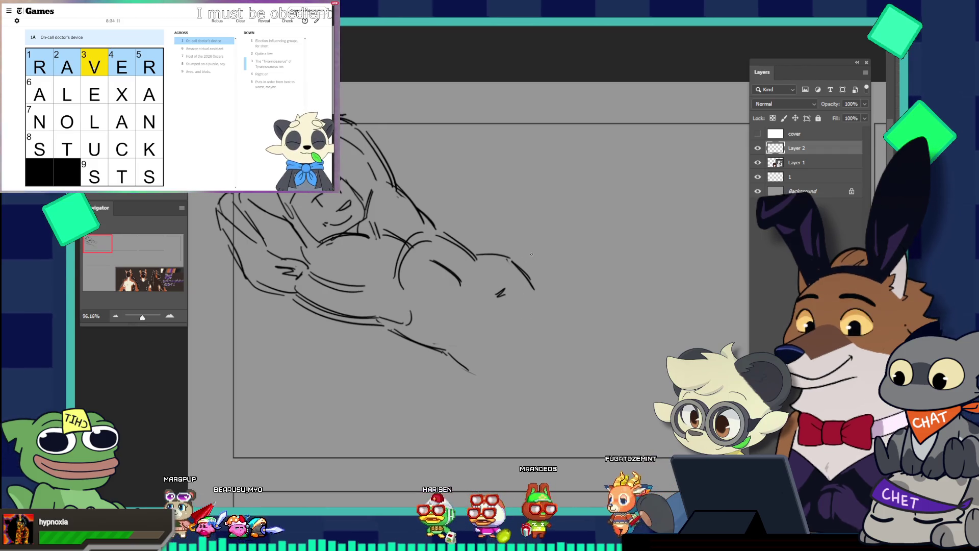
pyautogui.moveTo(538, 290); pyautogui.dragTo(503, 339)
pyautogui.hotkey('ctrl', 'z')
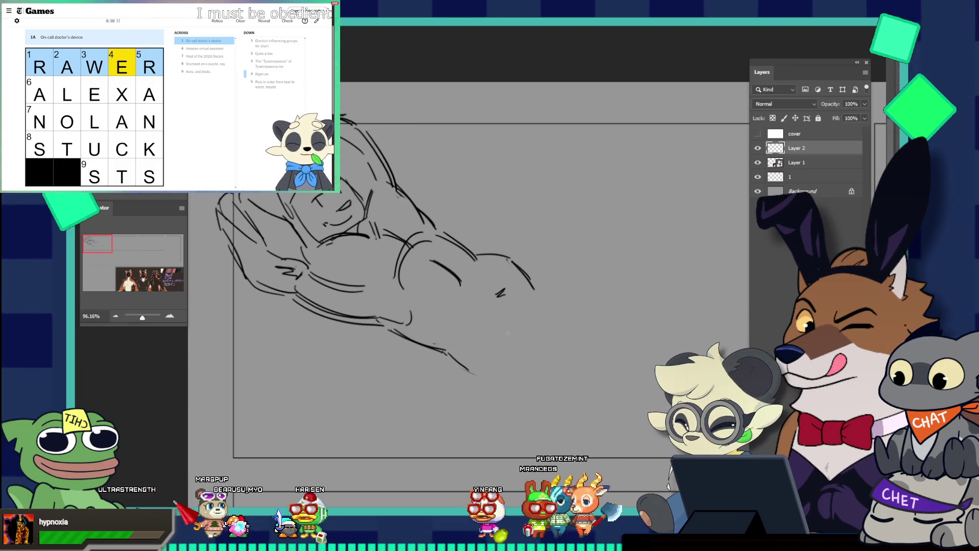
pyautogui.moveTo(540, 299); pyautogui.dragTo(487, 340)
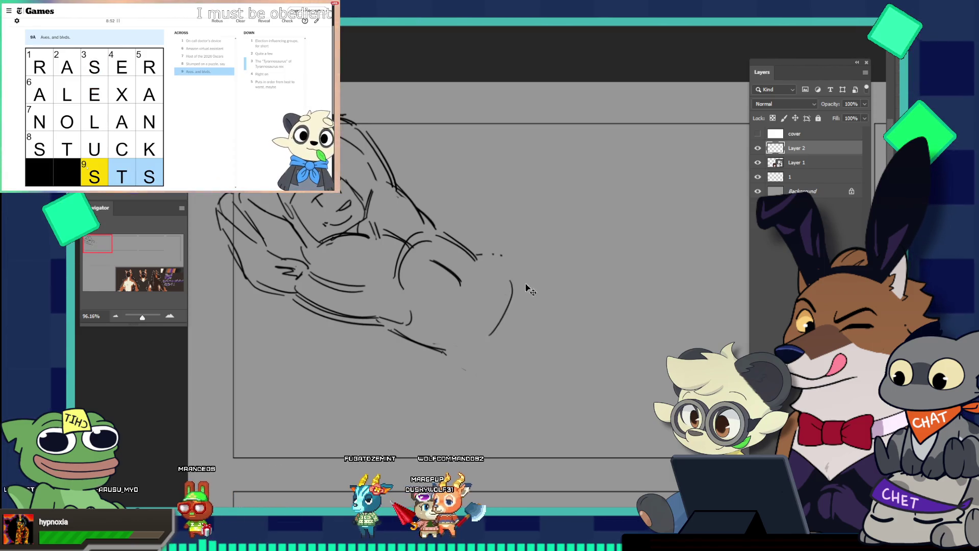
# - Redraw the right side of the hip as one curve extending down toward the leg
pyautogui.moveTo(512, 263); pyautogui.dragTo(469, 366)
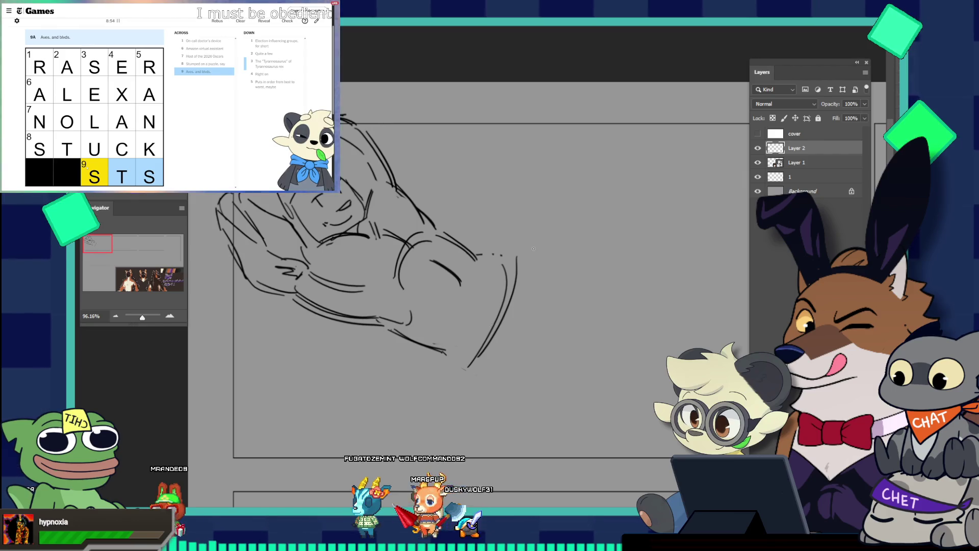
pyautogui.hotkey('ctrl', 'z')
pyautogui.hotkey('ctrl', 'z')
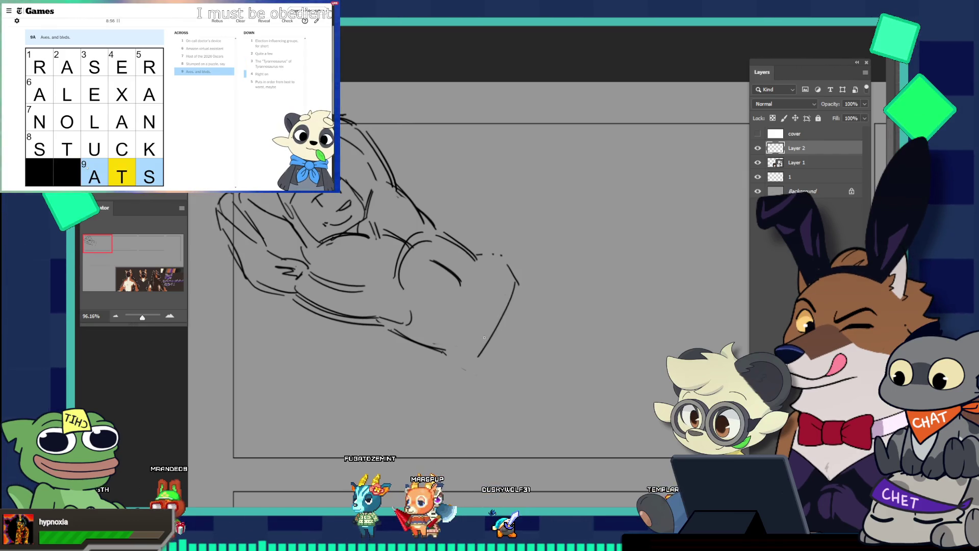
pyautogui.moveTo(508, 316); pyautogui.dragTo(501, 345)
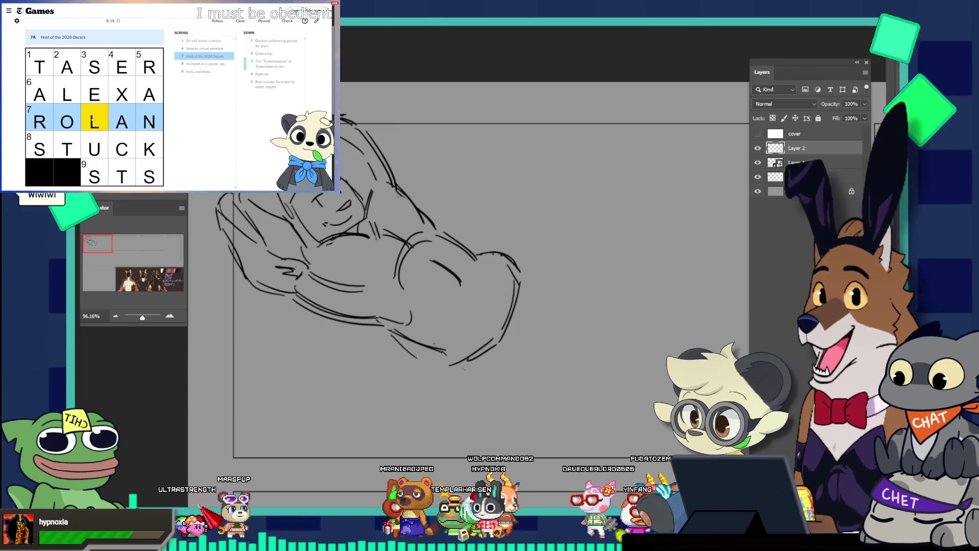
# - Add a short stroke under the leg, undo it, then restore it
pyautogui.moveTo(428, 359); pyautogui.dragTo(450, 376)
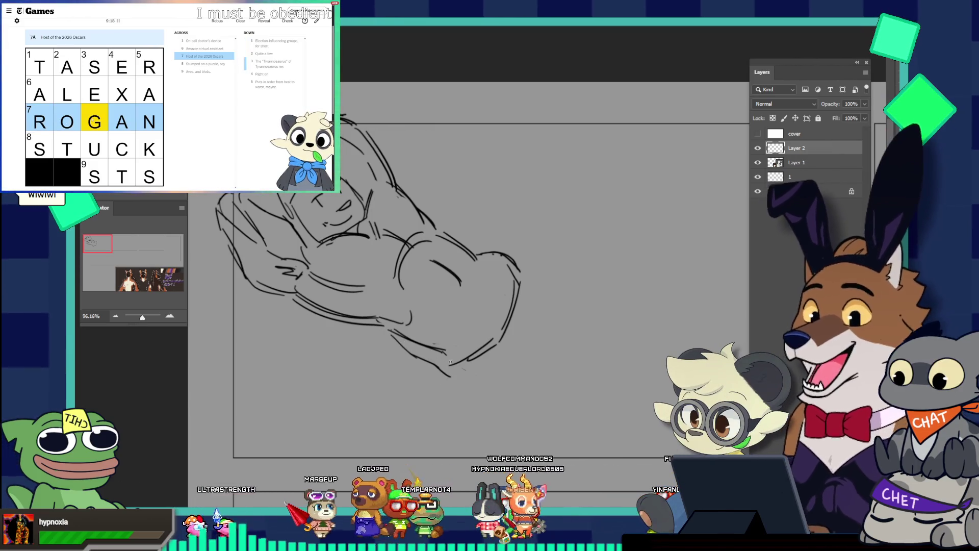
pyautogui.hotkey('ctrl', 'z')
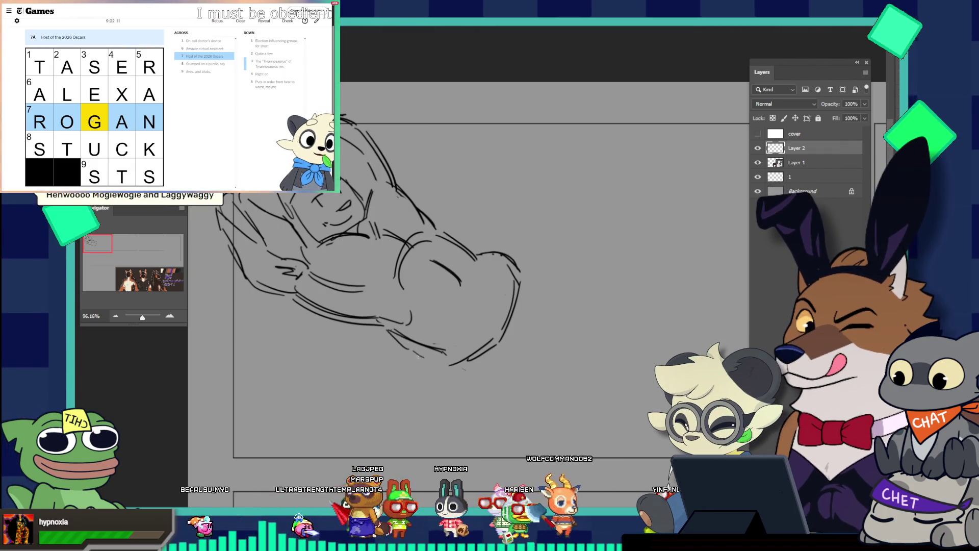
pyautogui.hotkey('ctrl', 'shift', 'z')
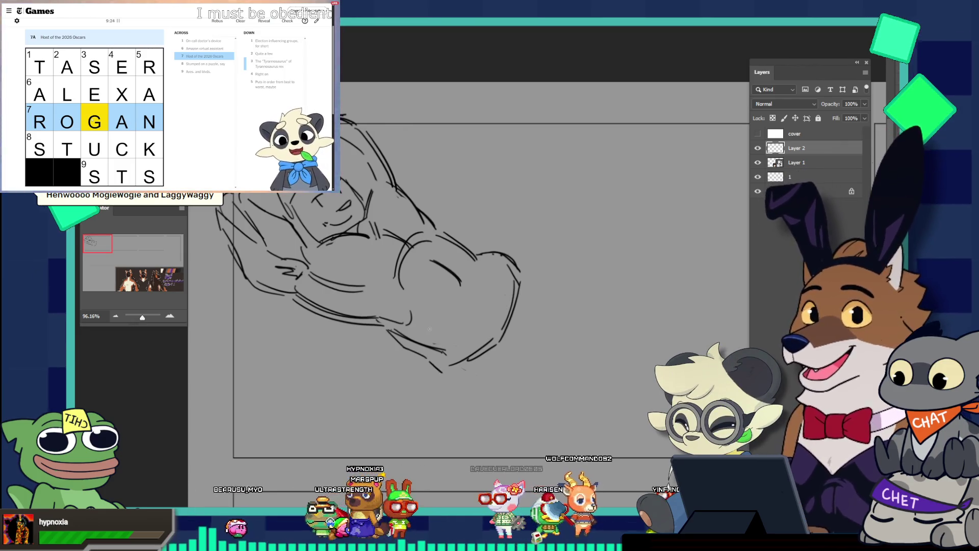
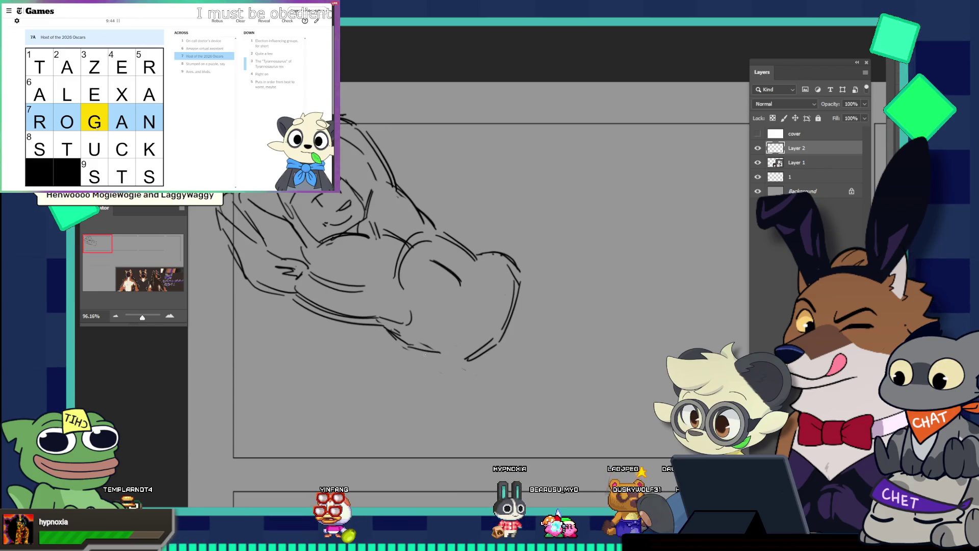
# - Add two short strokes near the figure's lower edge and arm, then open the Connections puzzle
pyautogui.moveTo(437, 352); pyautogui.dragTo(463, 366)
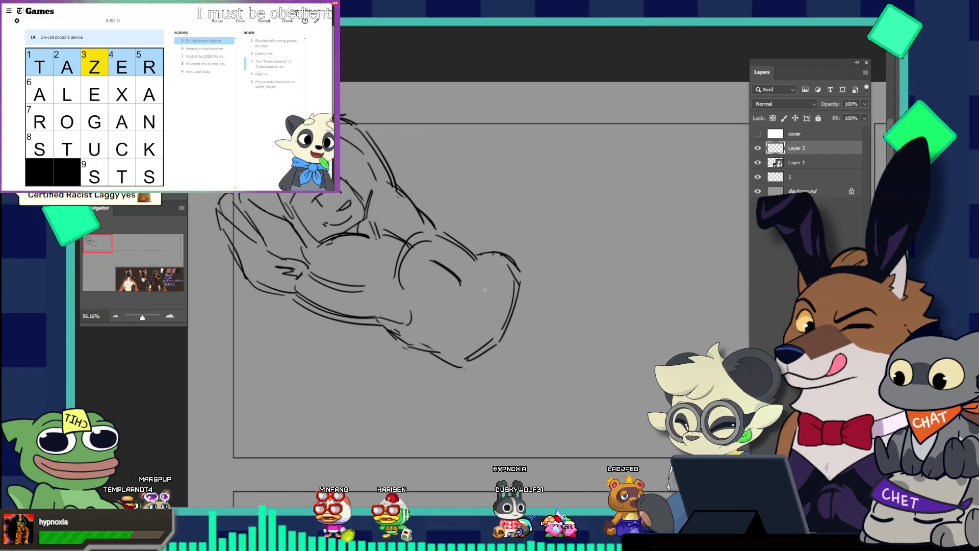
pyautogui.moveTo(490, 292); pyautogui.dragTo(498, 295)
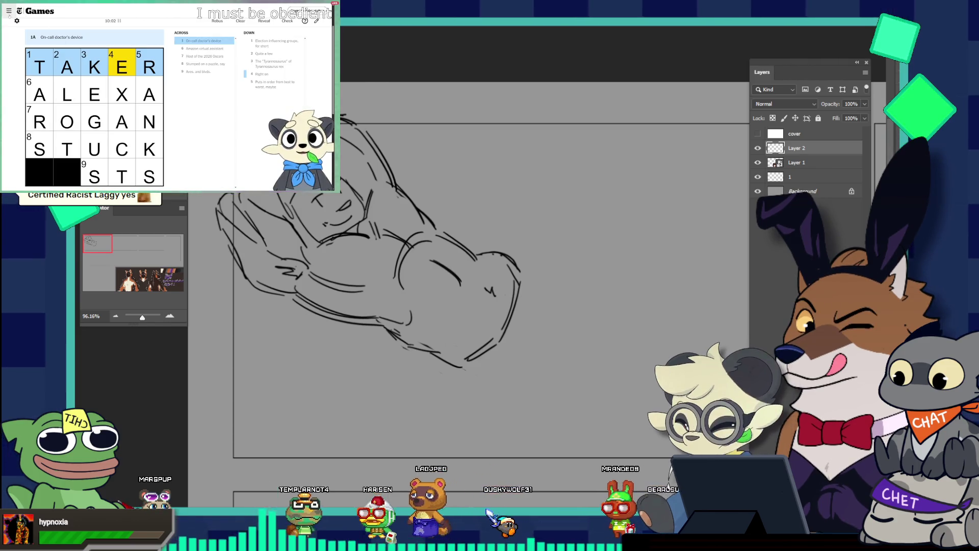
pyautogui.scroll(-3, 32, 102)
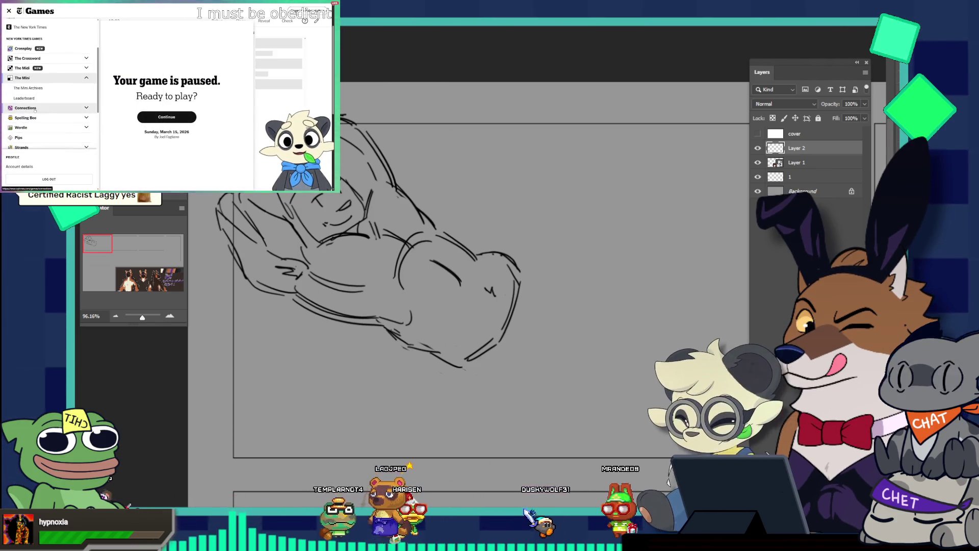
pyautogui.click(25, 107)
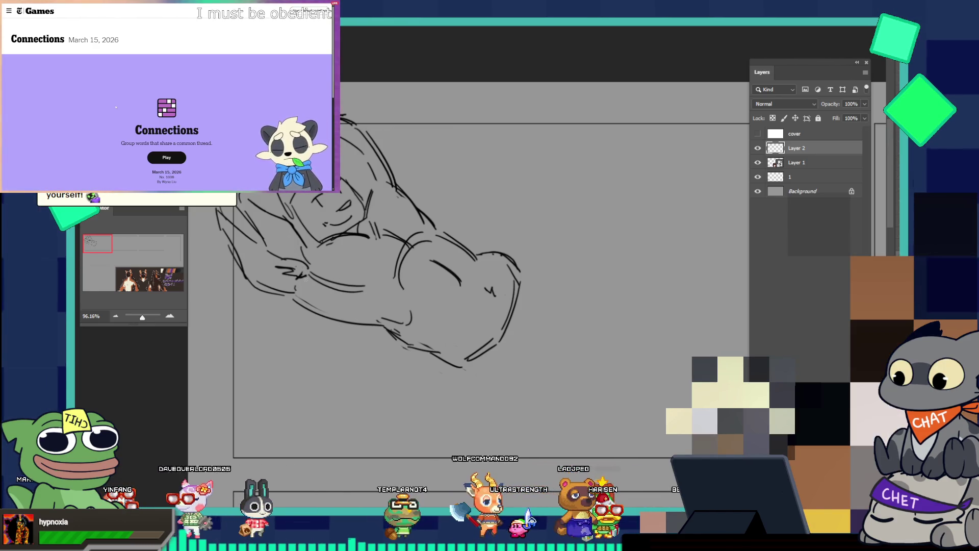
# - Erase part of the figure's lower outline and redraw the curve along its underside
pyautogui.moveTo(335, 305)
pyautogui.mouseDown()
pyautogui.moveTo(329, 314)
pyautogui.moveTo(320, 306)
pyautogui.mouseUp()
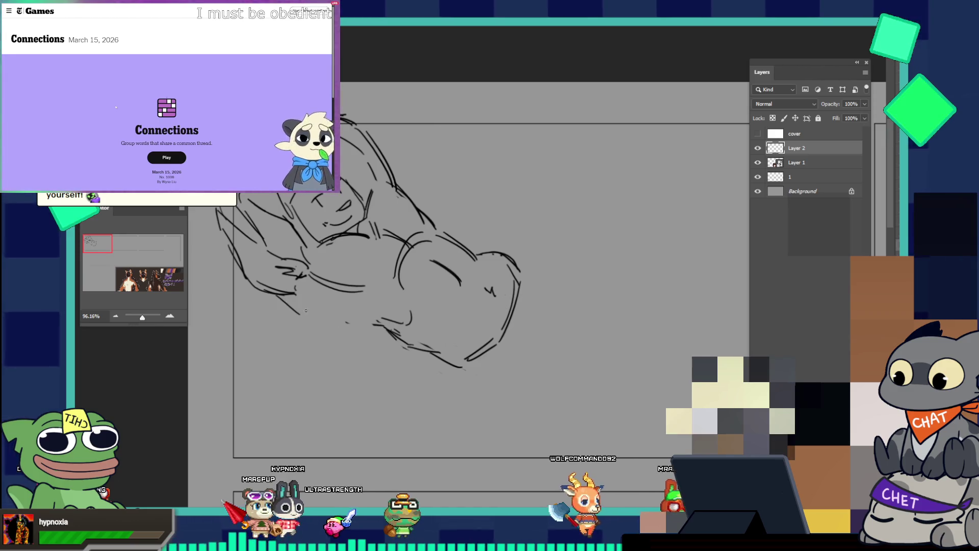
pyautogui.moveTo(303, 317); pyautogui.dragTo(378, 328)
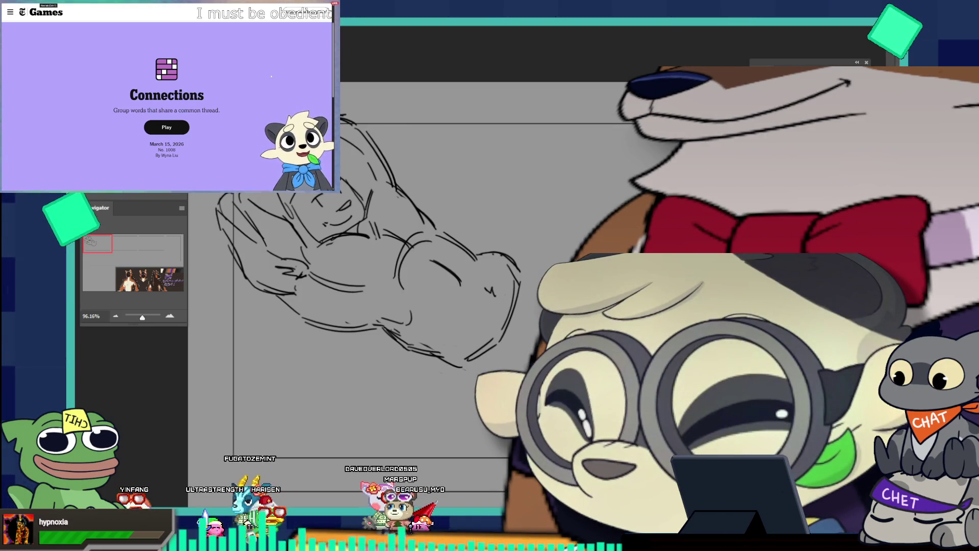
# - Start the Connections puzzle, then sketch lines below the figure's curve and undo them
pyautogui.click(167, 127)
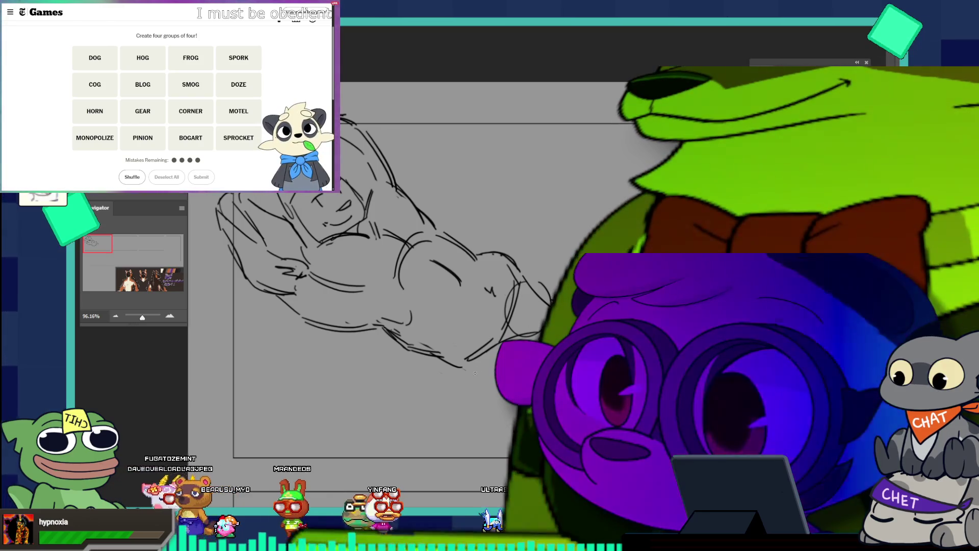
pyautogui.moveTo(475, 373); pyautogui.dragTo(492, 406)
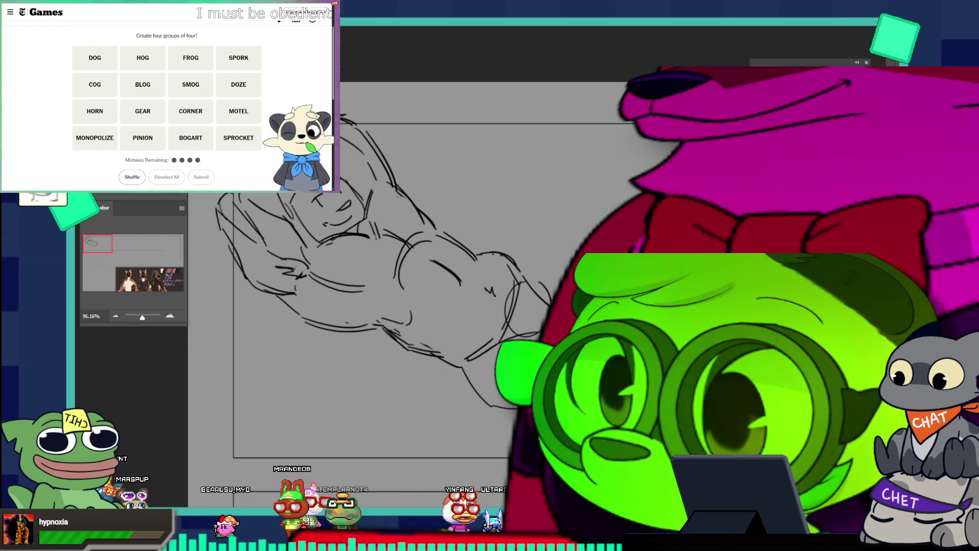
pyautogui.hotkey('ctrl', 'z')
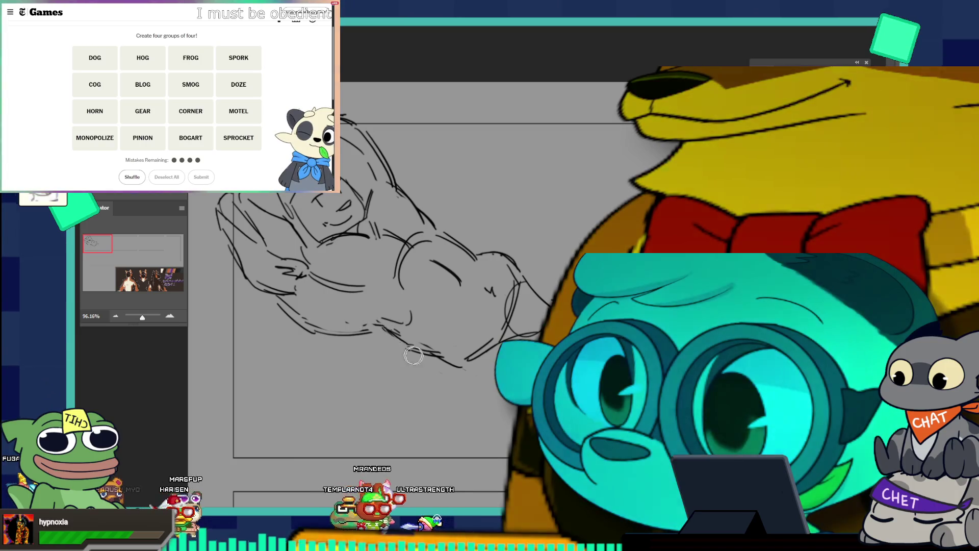
# - Rework the lower outline with a line down from the edge and a stroke along it
pyautogui.moveTo(386, 331); pyautogui.dragTo(412, 322)
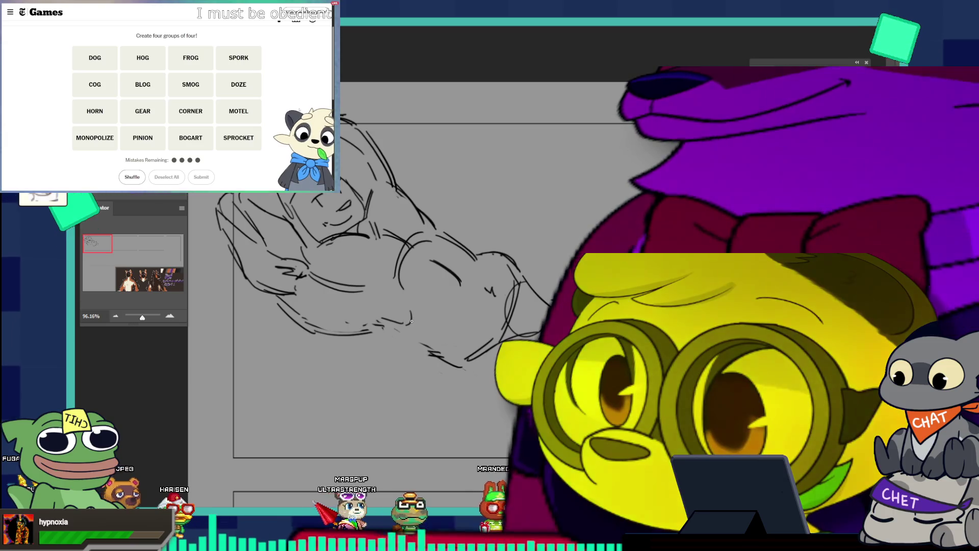
pyautogui.moveTo(390, 329); pyautogui.dragTo(410, 357)
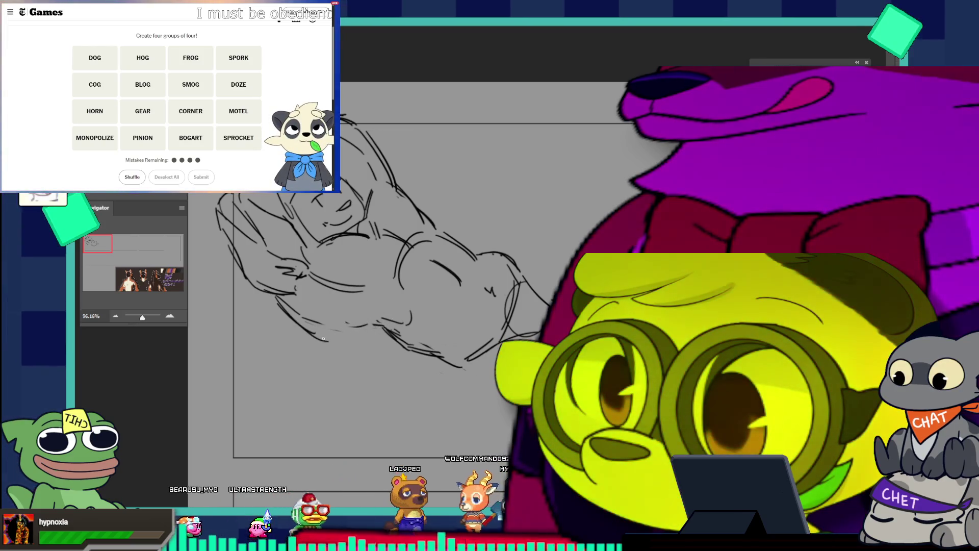
pyautogui.moveTo(323, 339); pyautogui.dragTo(379, 332)
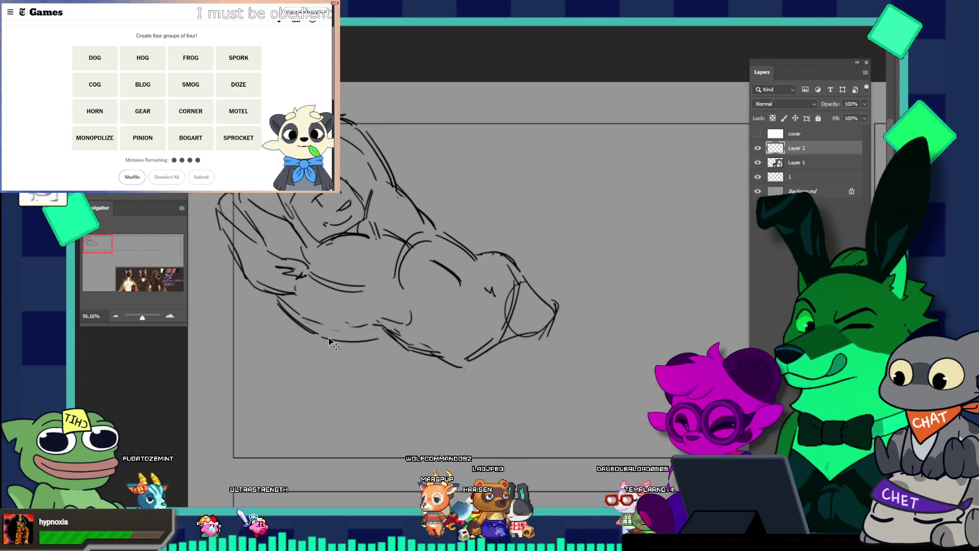
# - Undo the recent lower-edge strokes, try a small curve and diagonal line, then undo the diagonal
pyautogui.hotkey('ctrl', 'z')
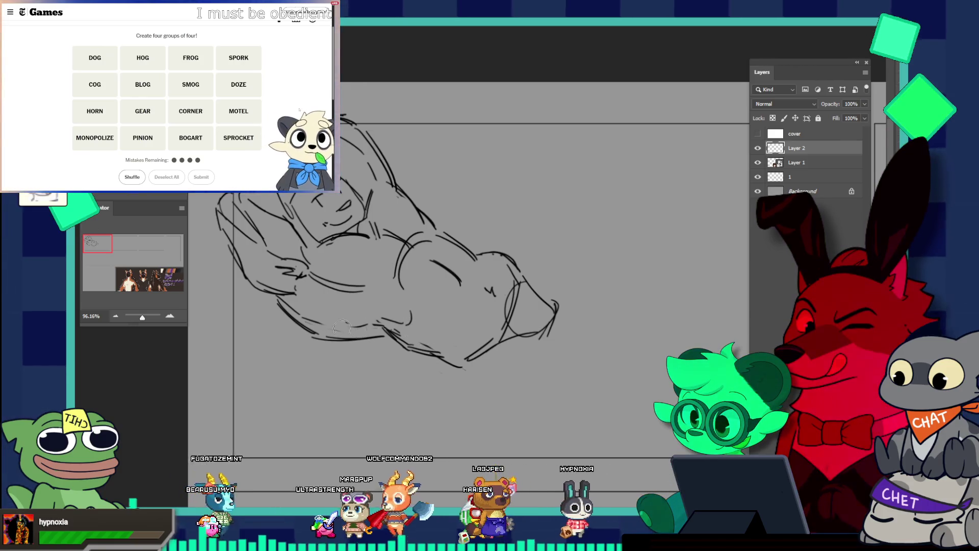
pyautogui.hotkey('ctrl', 'z')
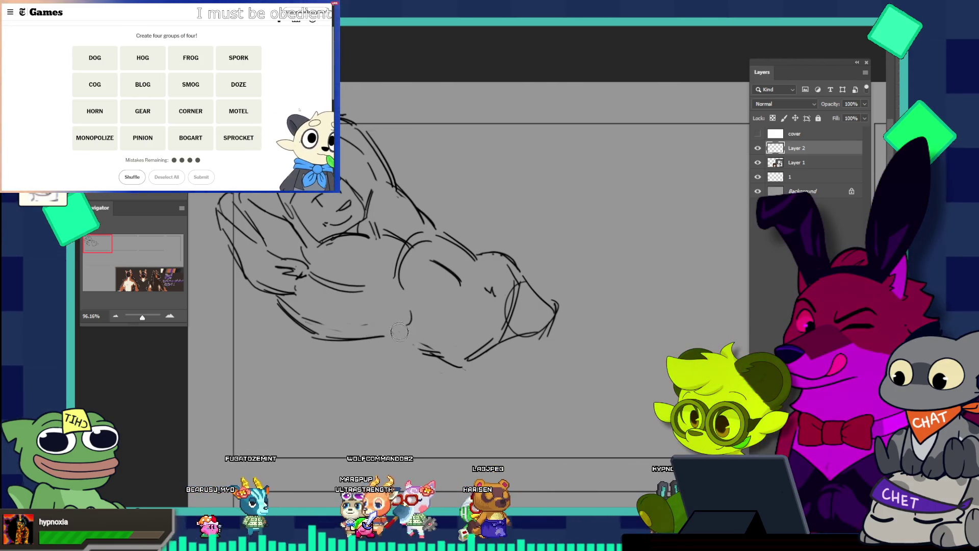
pyautogui.moveTo(409, 310); pyautogui.dragTo(410, 362)
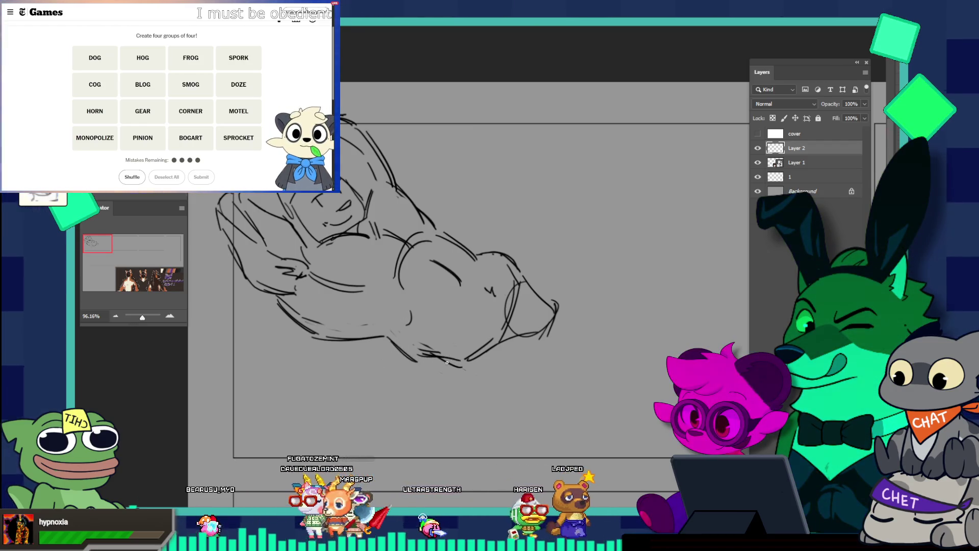
pyautogui.hotkey('ctrl', 'z')
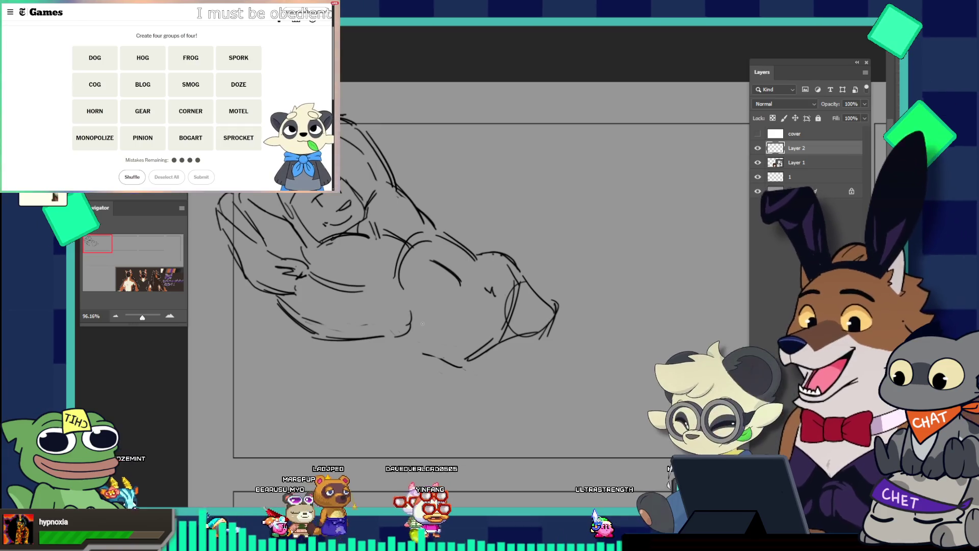
# - Submit GEAR, BLOG, SMOG and SPORK as a group, then deselect SMOG after the miss
pyautogui.click(143, 111)
pyautogui.click(143, 84)
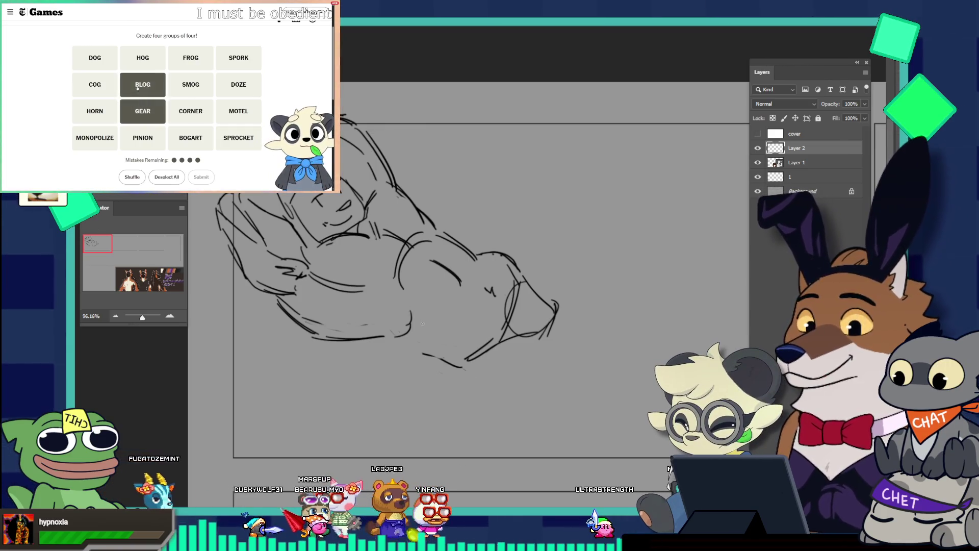
pyautogui.click(188, 89)
pyautogui.click(239, 57)
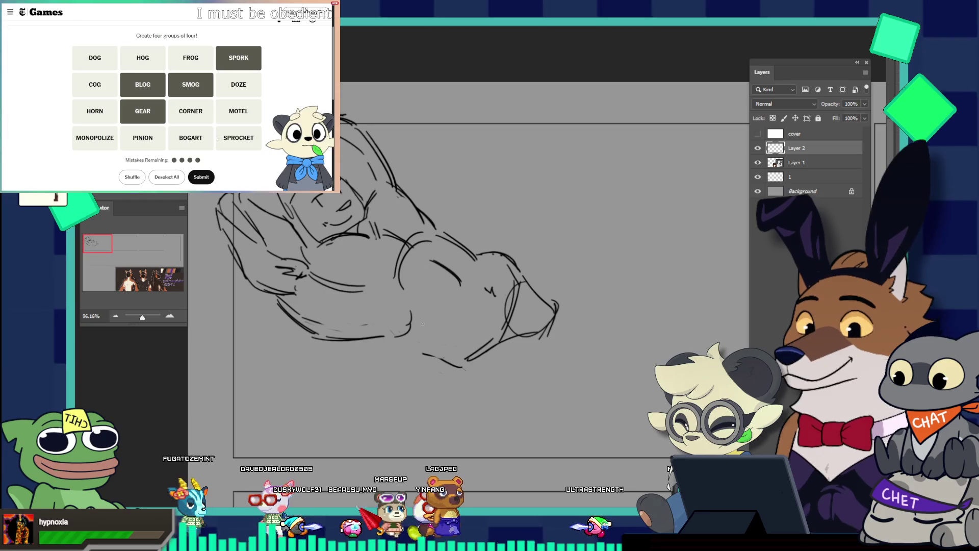
pyautogui.click(206, 179)
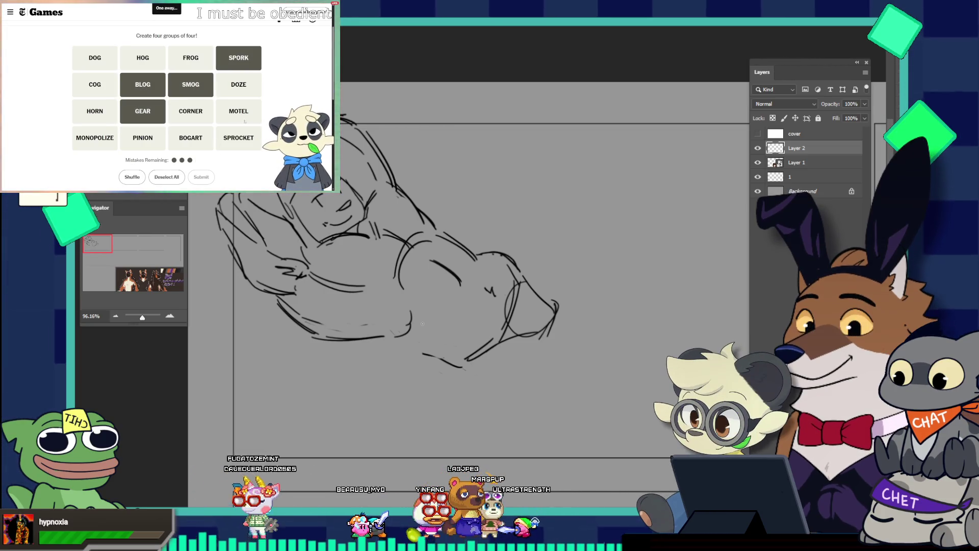
pyautogui.click(177, 83)
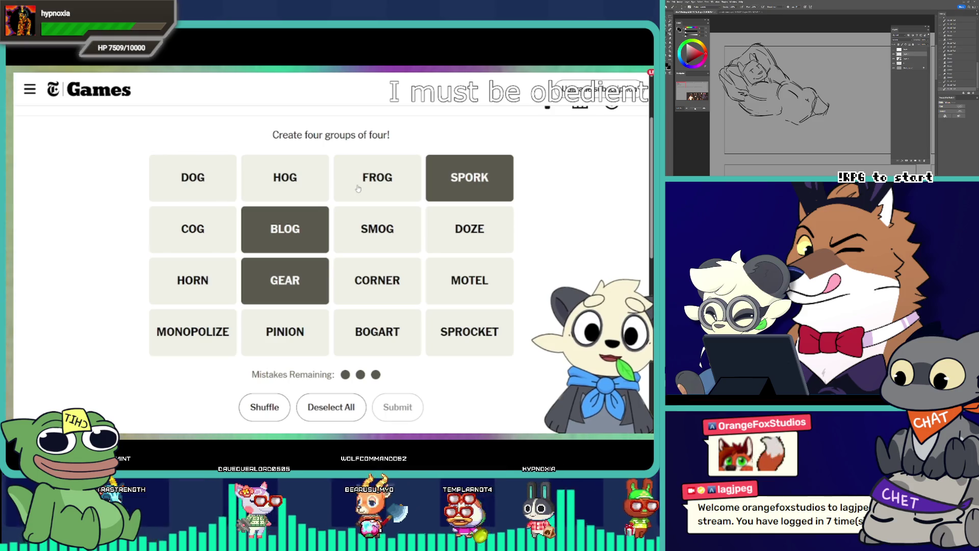
pyautogui.click(356, 234)
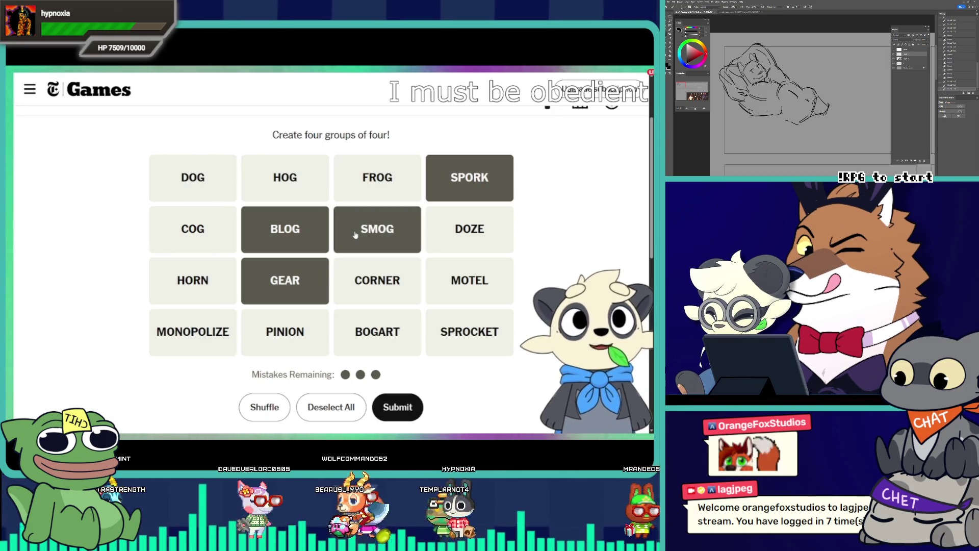
pyautogui.click(356, 236)
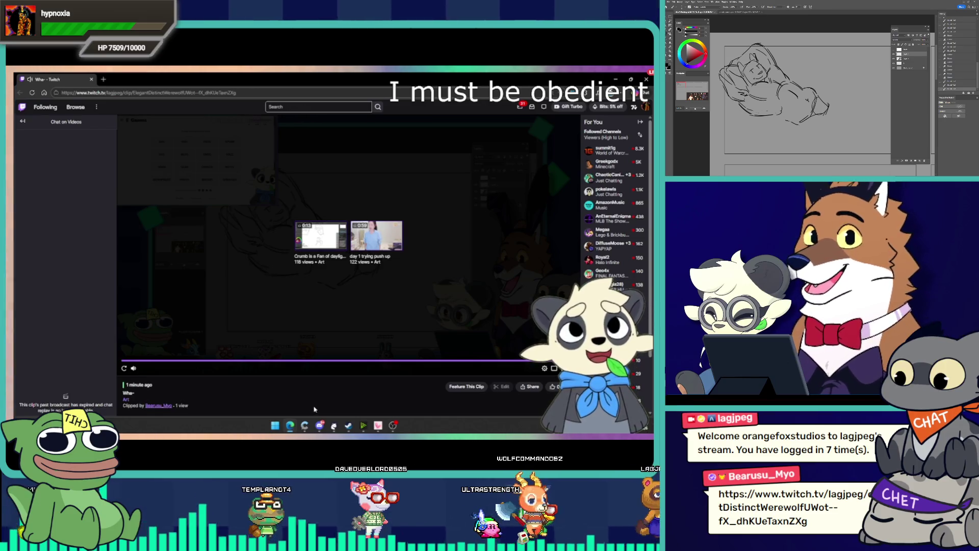
pyautogui.hotkey('ctrl', 'w')
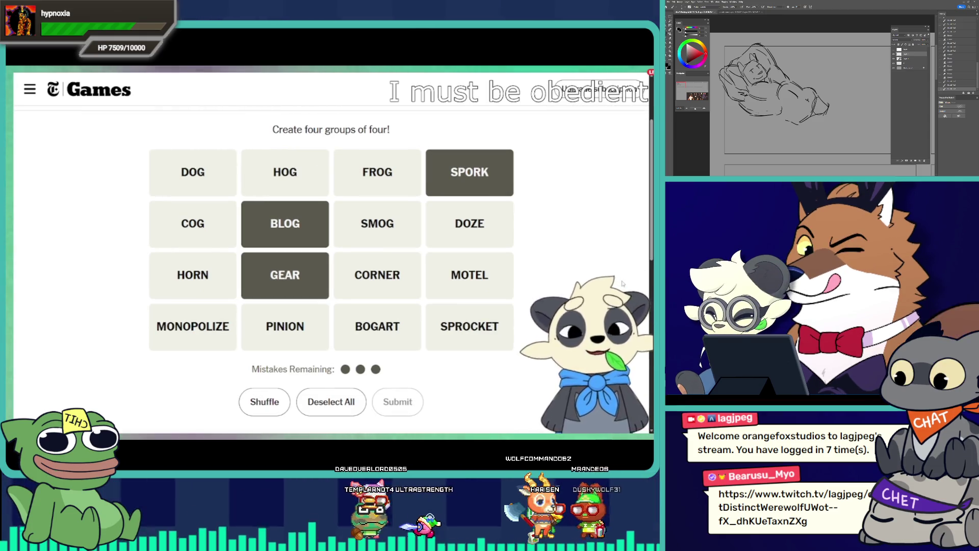
# - Deselect GEAR, then clear BLOG and SPORK so no words remain chosen
pyautogui.click(304, 253)
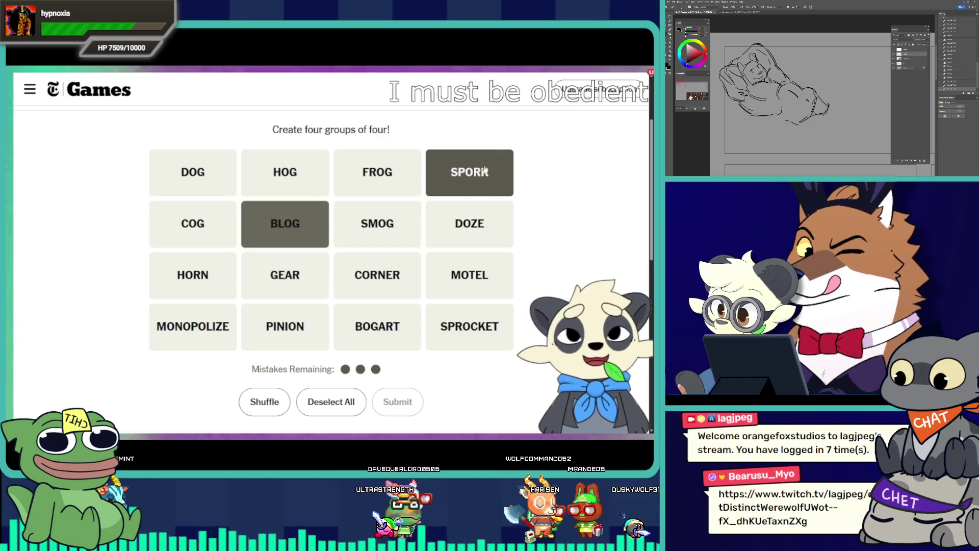
pyautogui.click(296, 229)
pyautogui.click(469, 173)
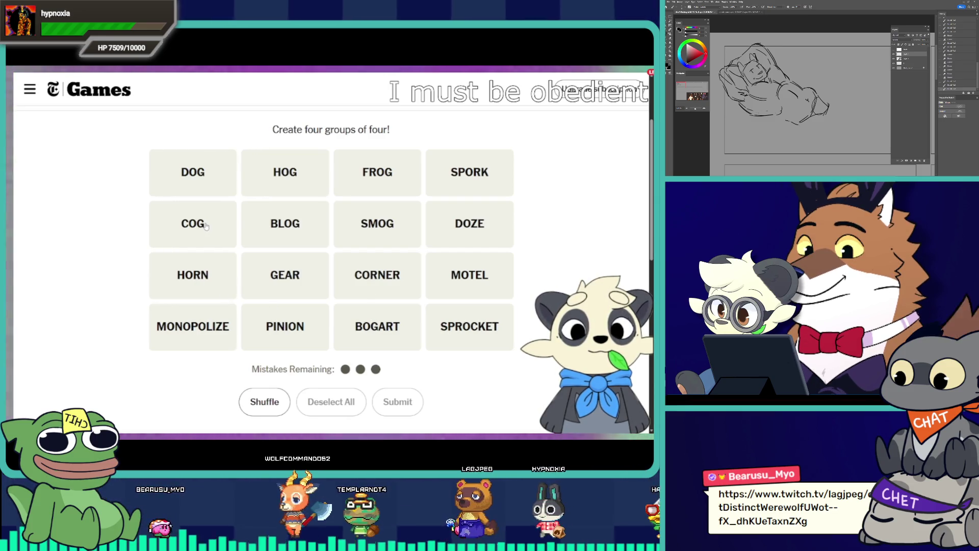
pyautogui.click(228, 234)
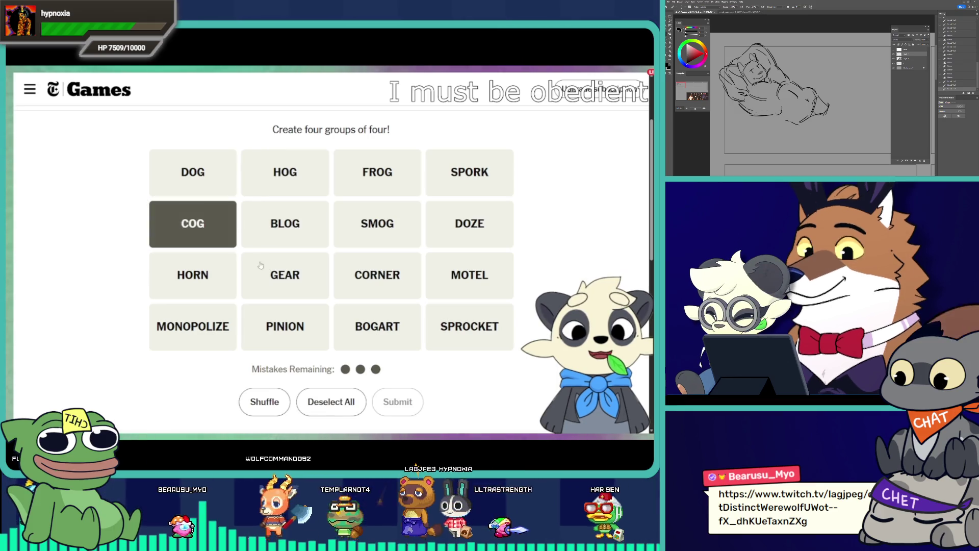
pyautogui.click(268, 275)
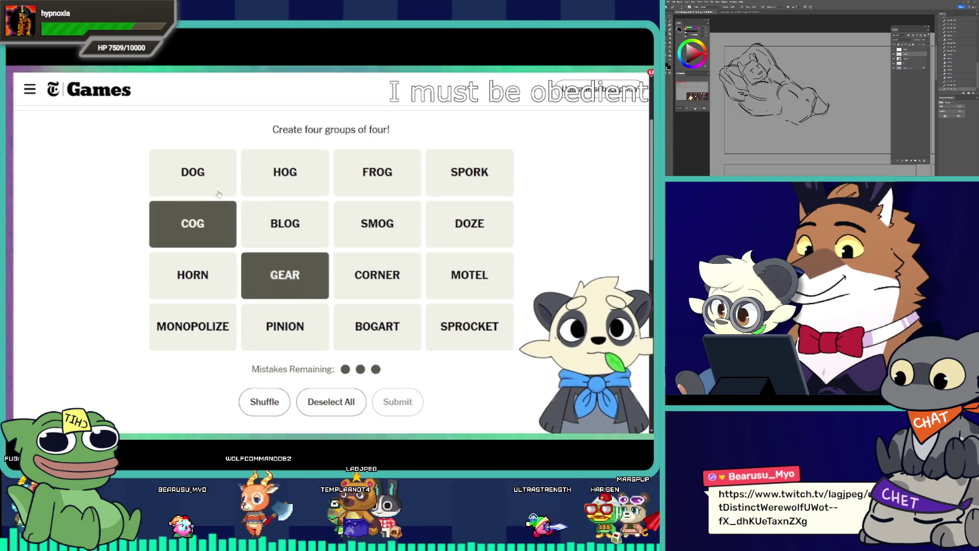
pyautogui.click(470, 326)
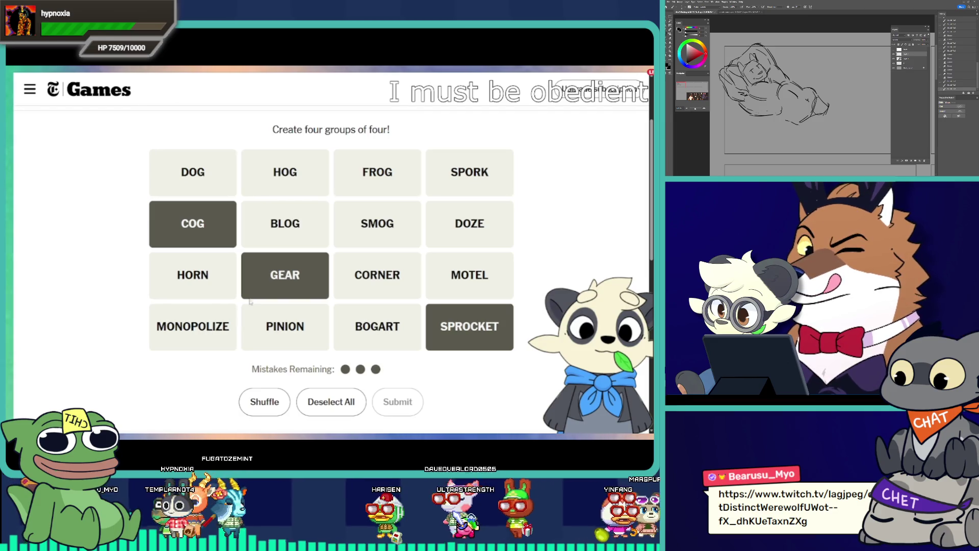
pyautogui.click(265, 288)
pyautogui.click(193, 225)
pyautogui.click(468, 313)
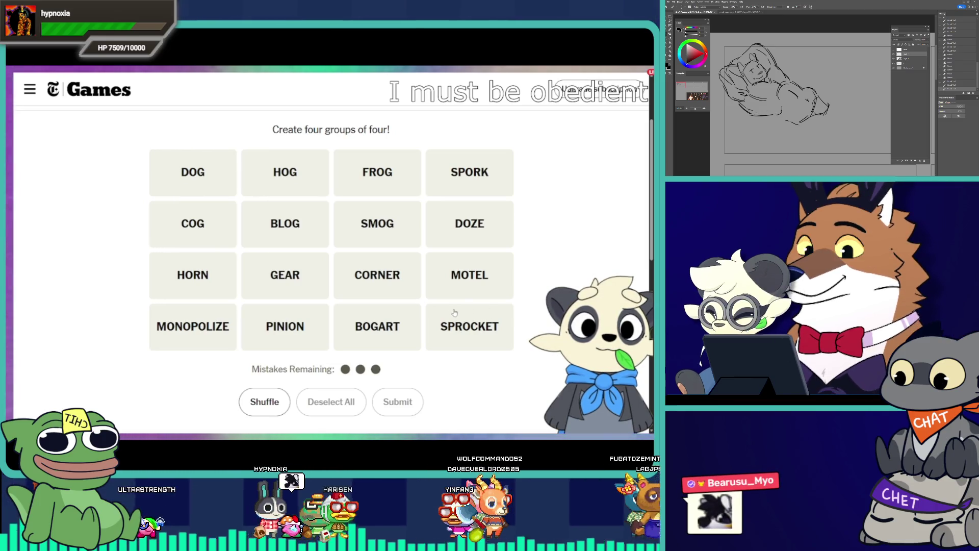
pyautogui.click(202, 293)
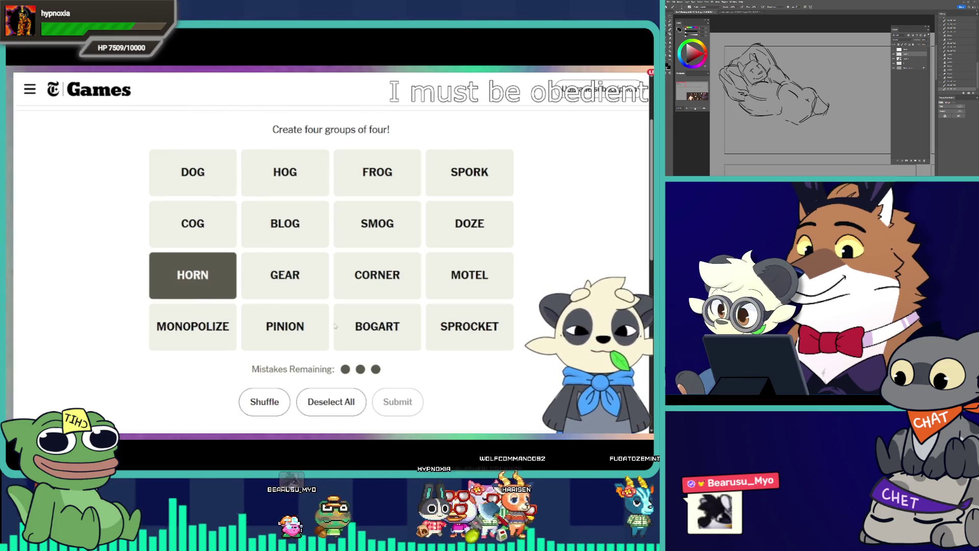
pyautogui.click(192, 288)
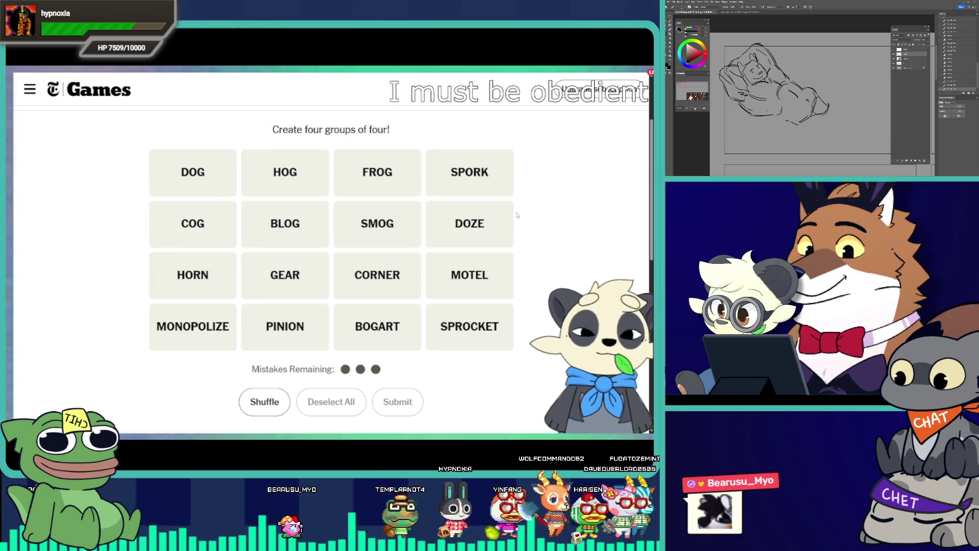
pyautogui.click(180, 182)
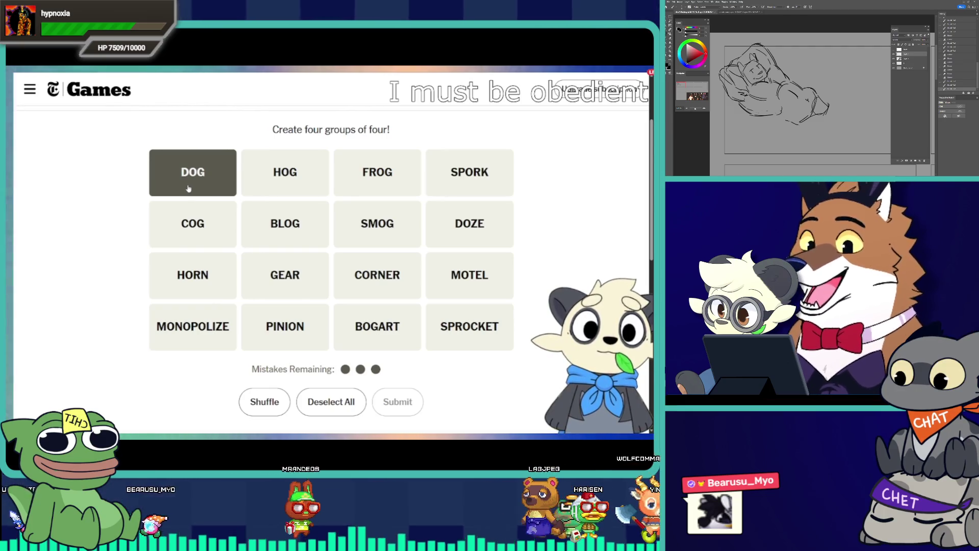
pyautogui.click(262, 285)
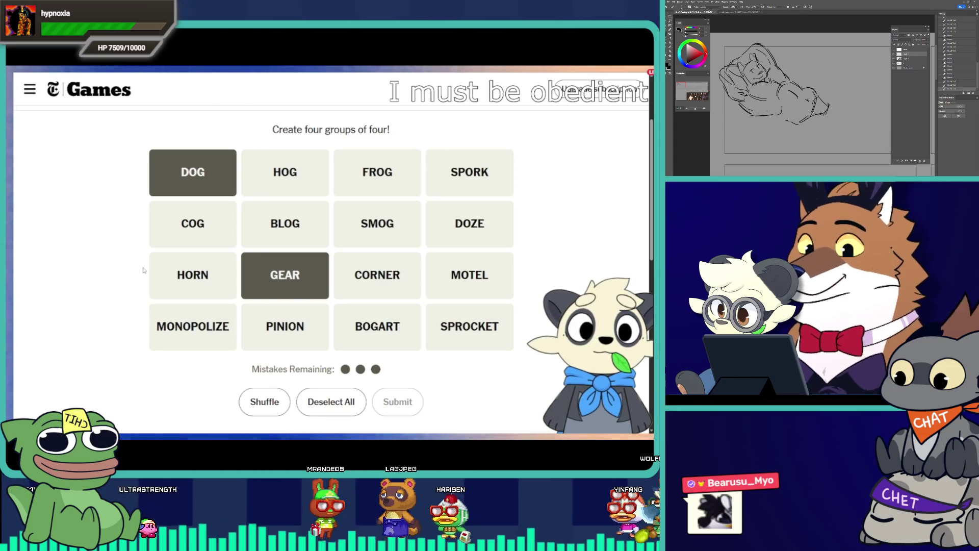
pyautogui.click(275, 280)
pyautogui.click(189, 187)
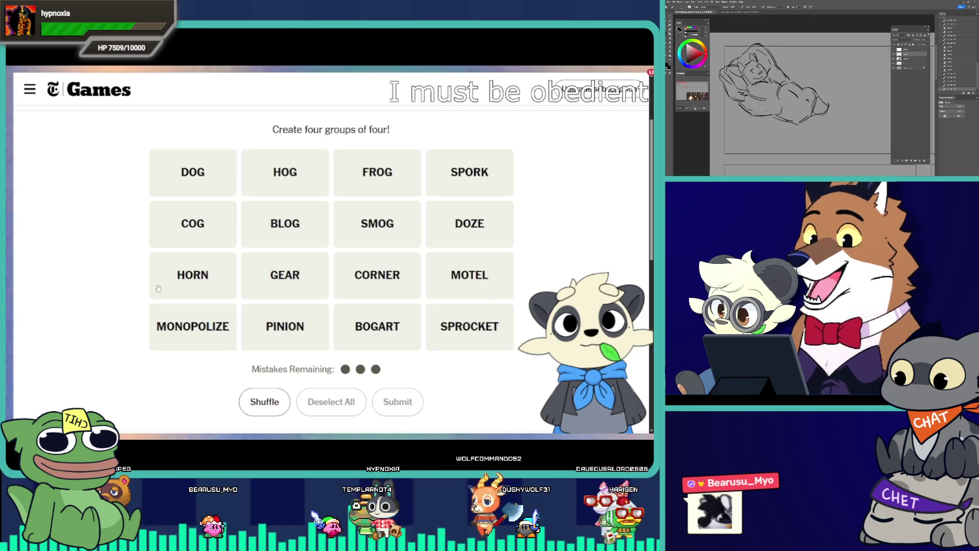
# - Try and drop HORN, pick DOG to begin a new guess, and shuffle the tiles
pyautogui.click(188, 283)
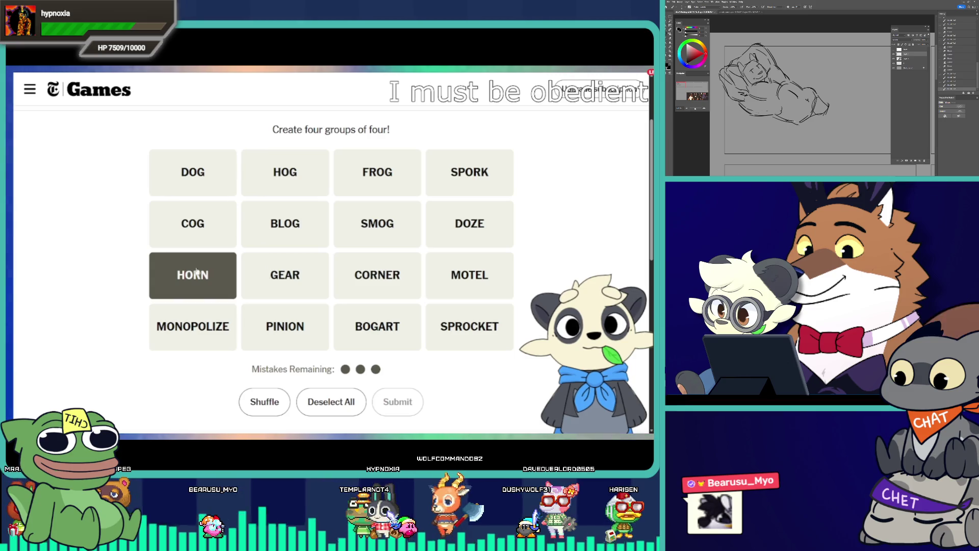
pyautogui.click(196, 271)
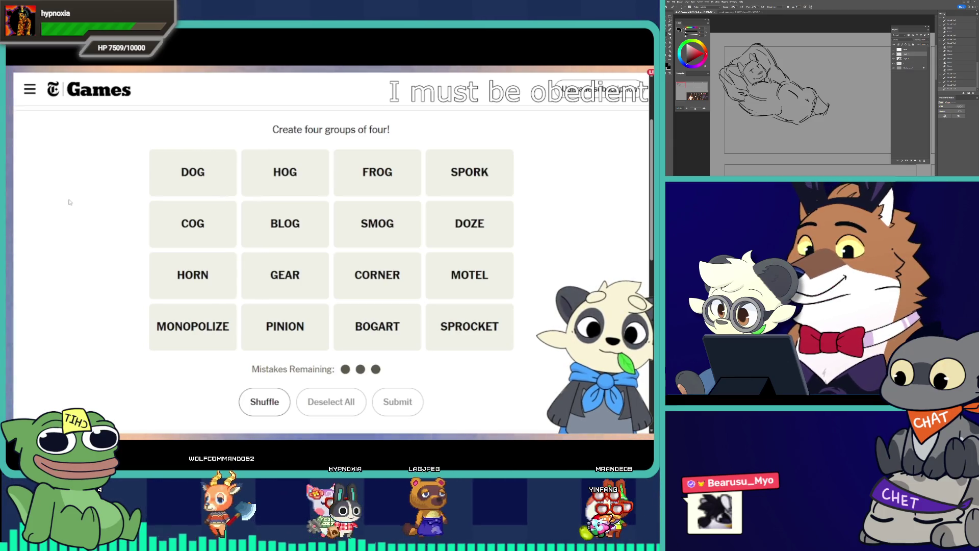
pyautogui.click(171, 176)
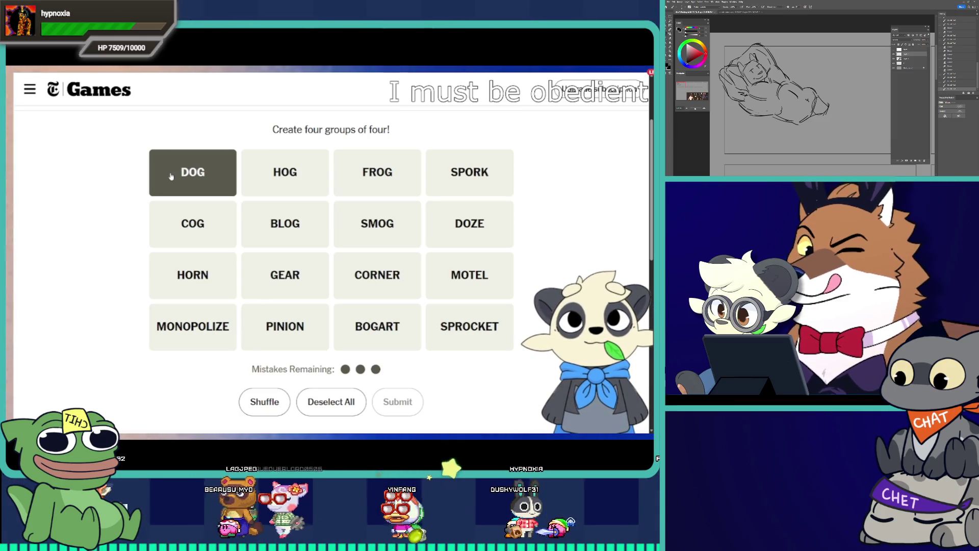
pyautogui.click(283, 409)
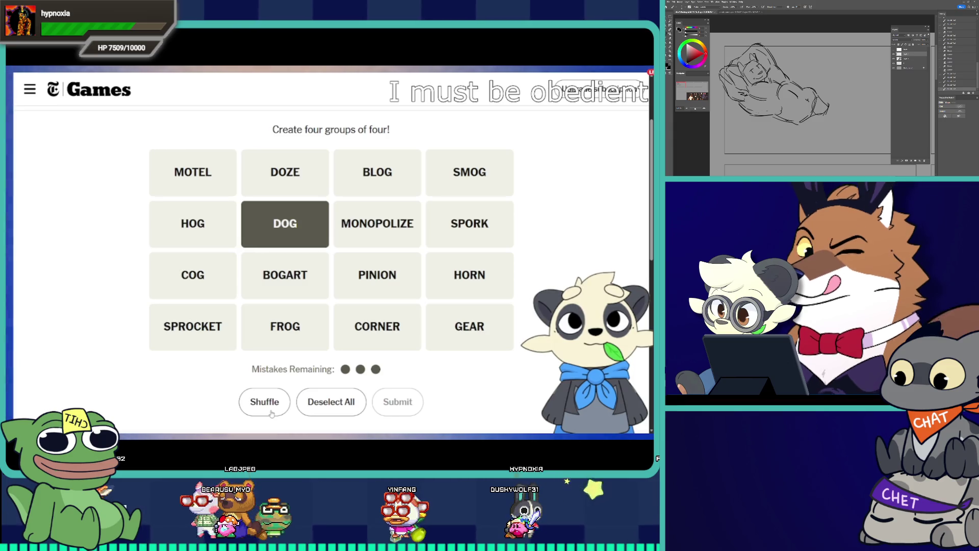
# - Shuffle the word tiles three more times while DOG stays selected
pyautogui.click(273, 412)
pyautogui.click(272, 413)
pyautogui.click(272, 413)
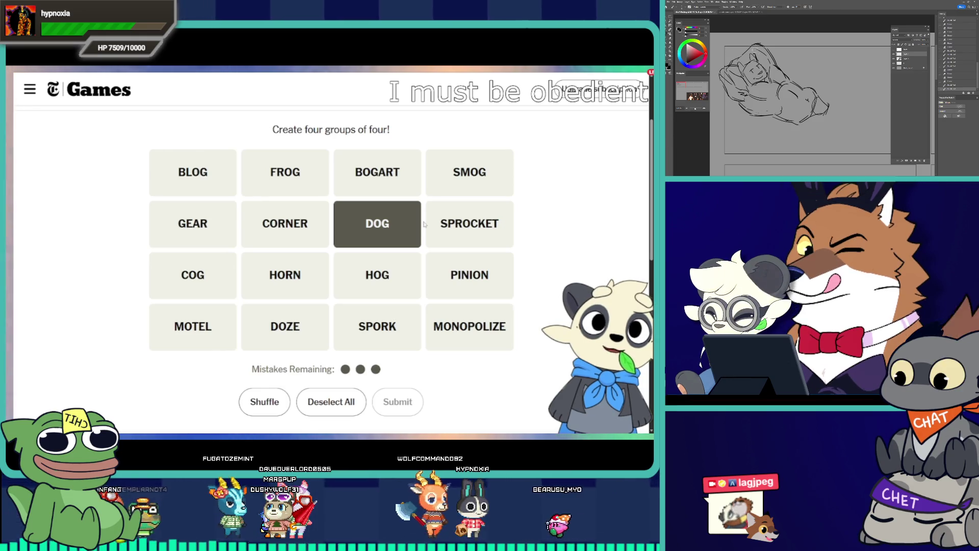
# - Add FROG to the guess with DOG, briefly selecting and dropping SMOG
pyautogui.click(302, 182)
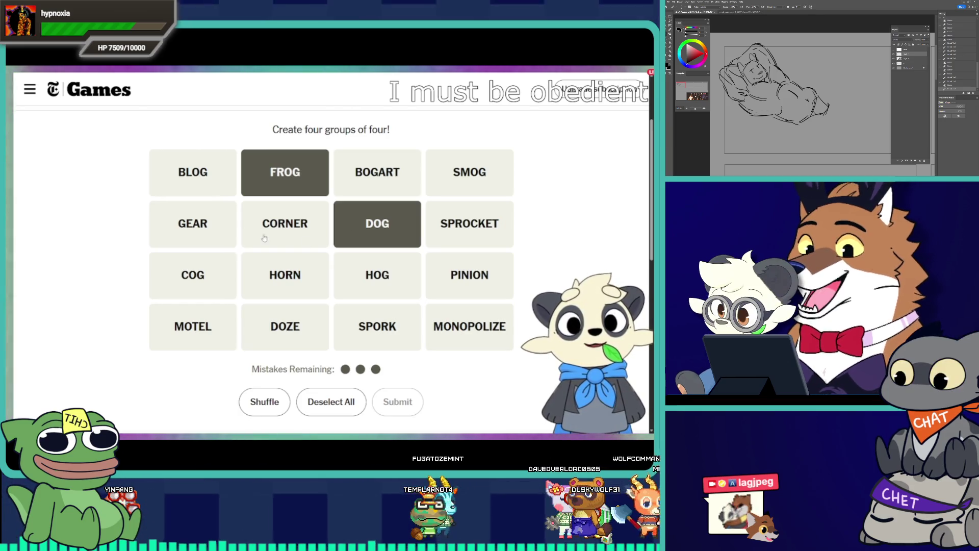
pyautogui.click(474, 180)
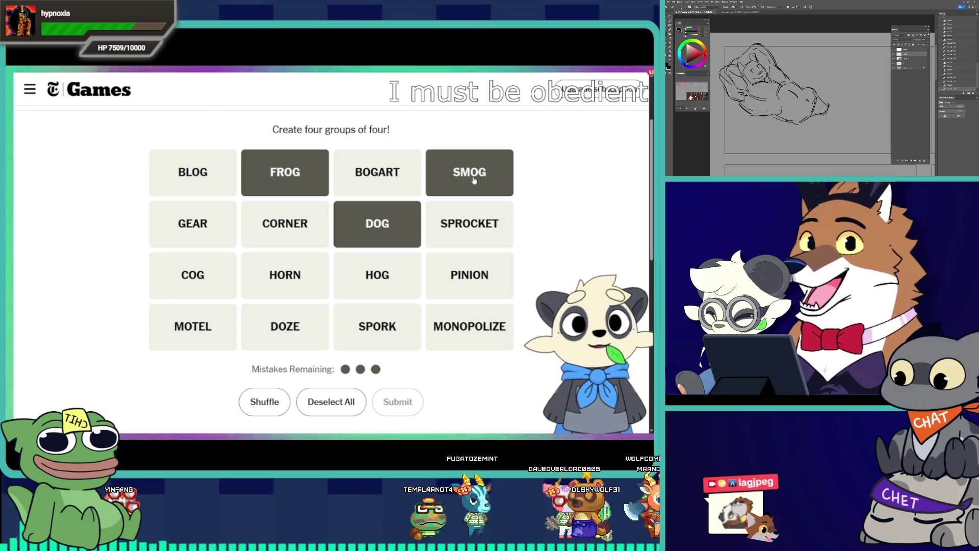
pyautogui.click(474, 181)
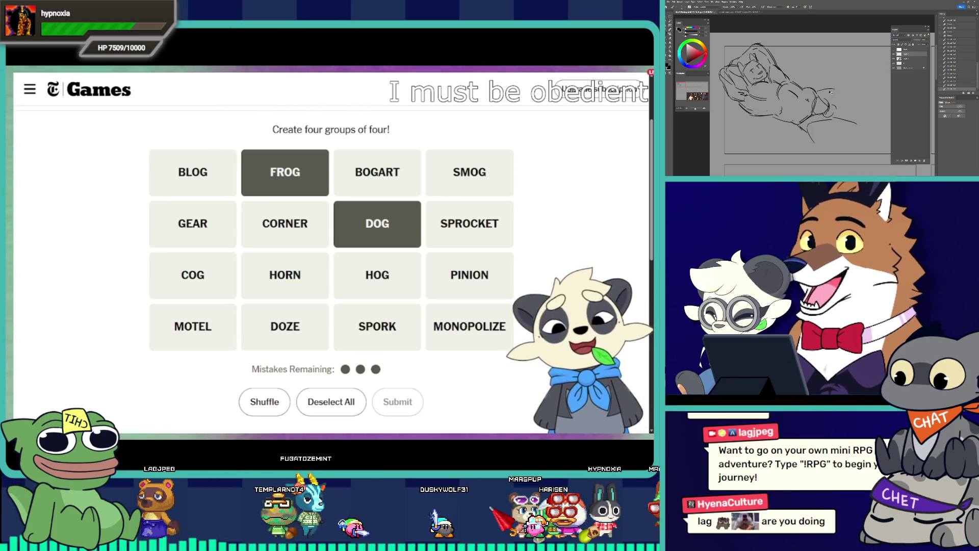
# - Add HORN and DOZE to DOG and FROG and submit, solving the BULL___ group
pyautogui.click(289, 296)
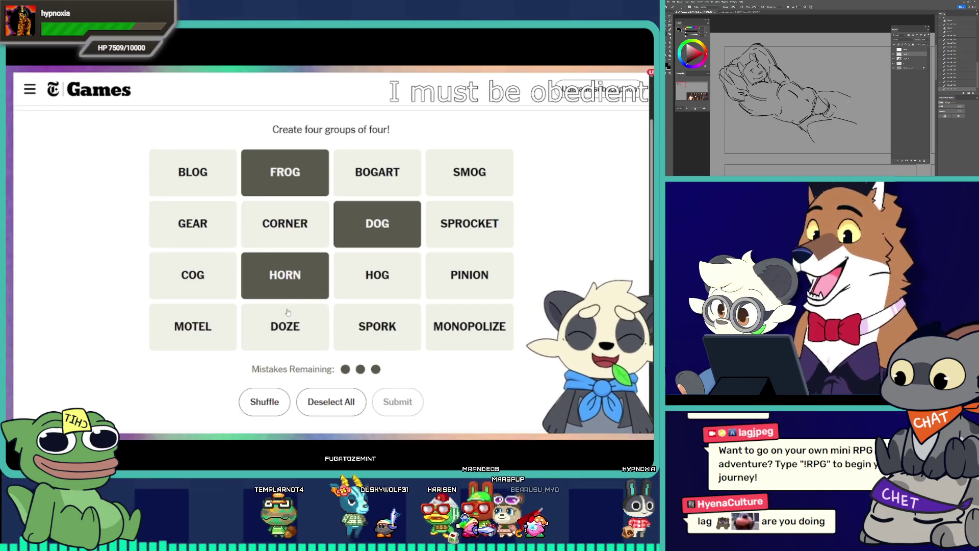
pyautogui.click(289, 327)
pyautogui.click(383, 403)
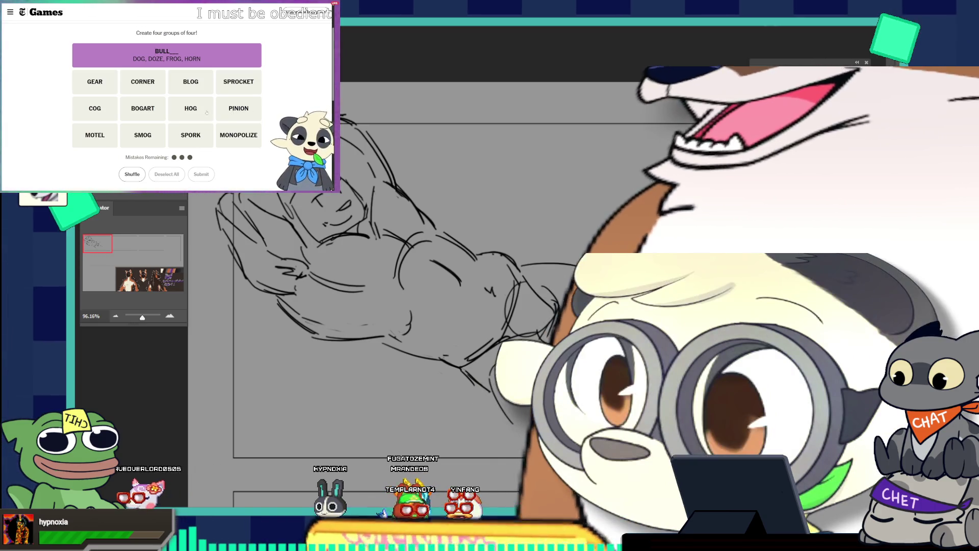
# - Begin the next guess by selecting BLOG and SPORK
pyautogui.click(191, 82)
pyautogui.click(338, 324)
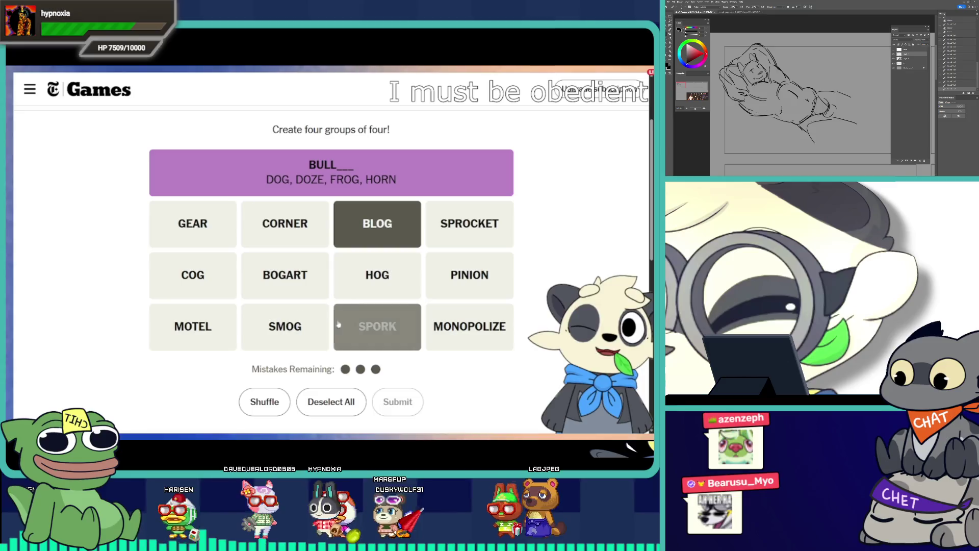
pyautogui.click(197, 229)
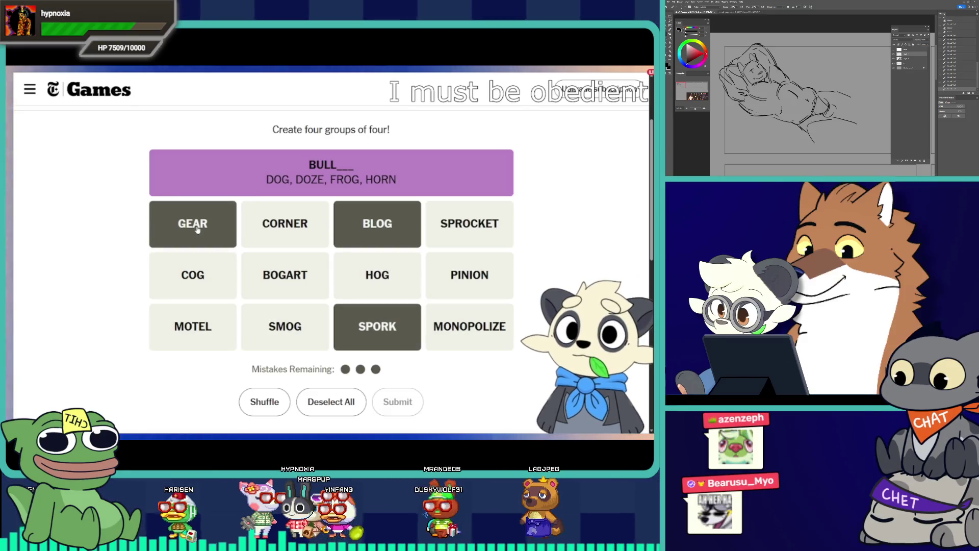
# - Deselect the GEAR, BLOG and SPORK tiles on the Connections board
pyautogui.click(196, 229)
pyautogui.click(375, 230)
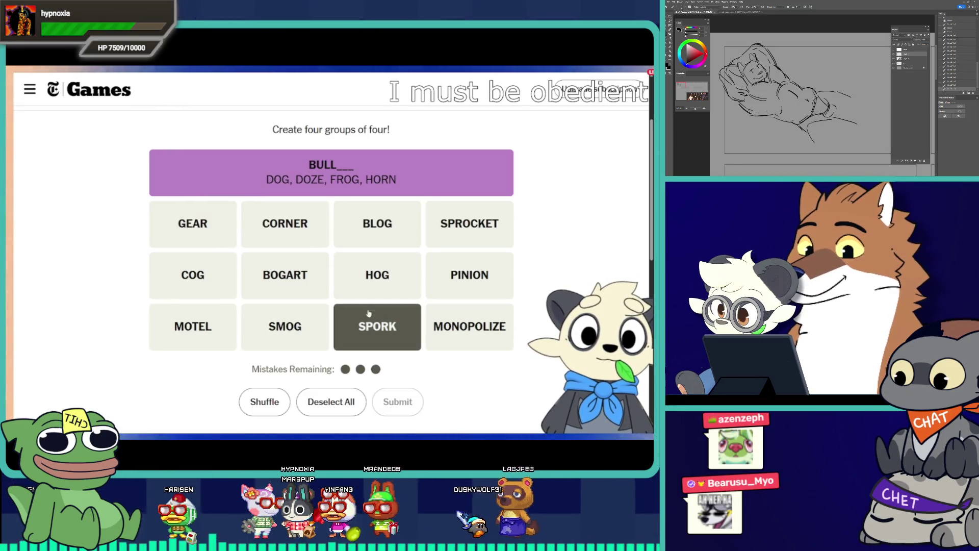
pyautogui.click(369, 314)
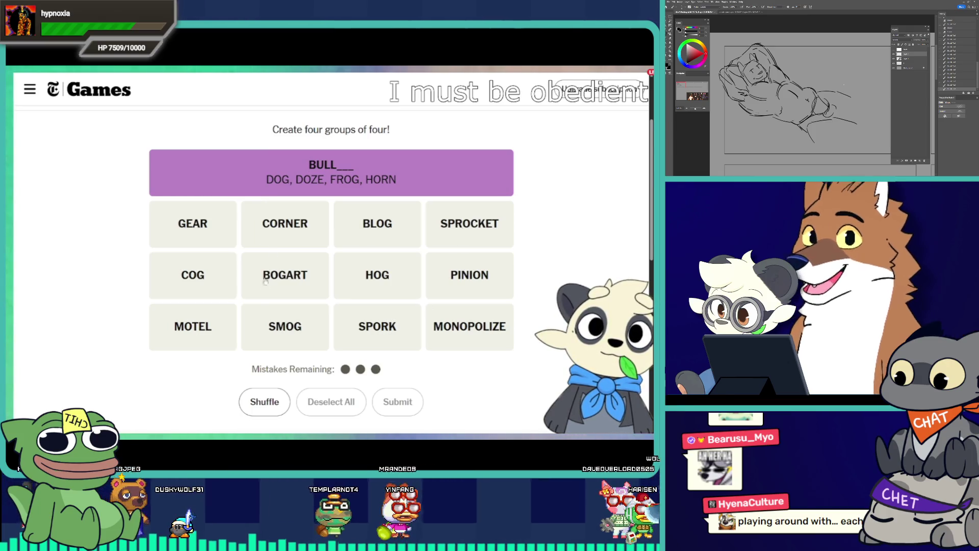
# - Submit GEAR, COG, SPROCKET and BOGART as a group, which comes back one away
pyautogui.click(408, 277)
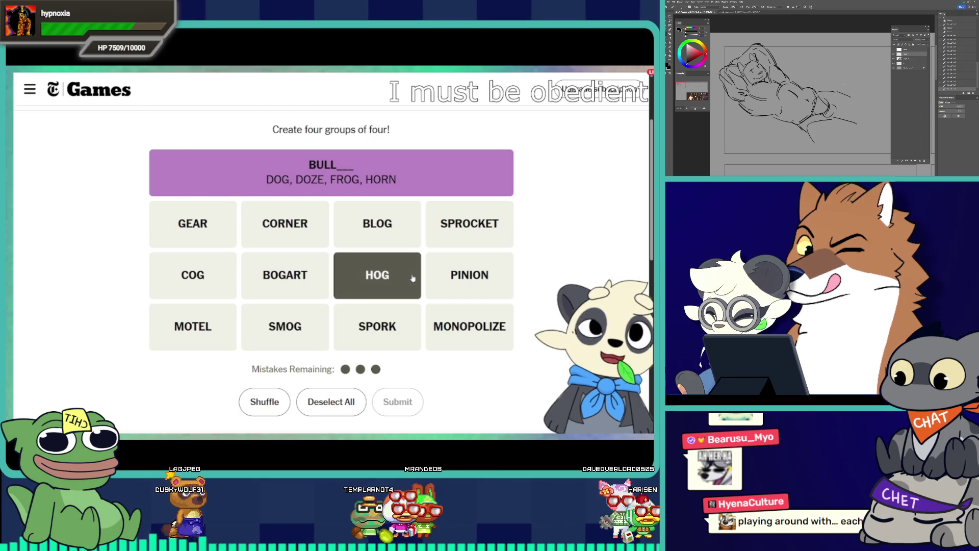
pyautogui.click(412, 277)
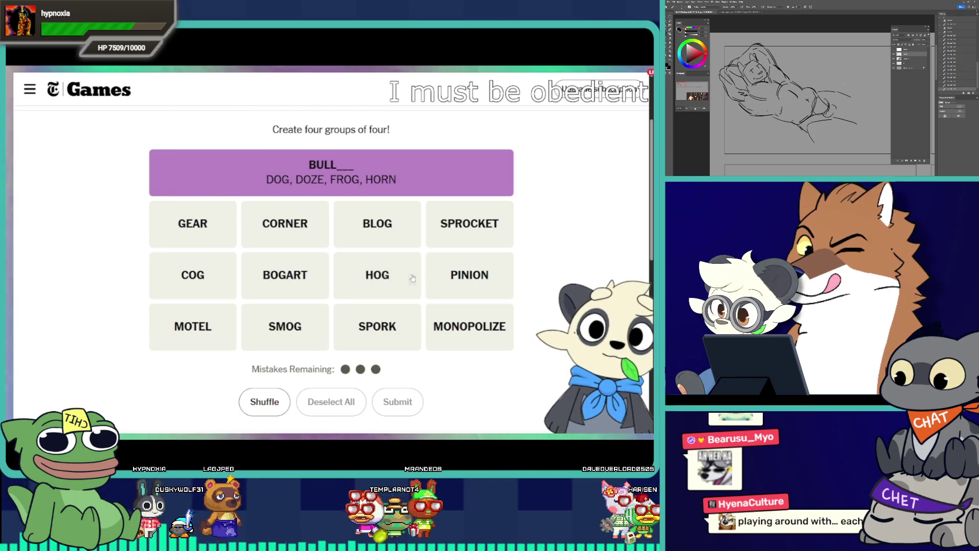
pyautogui.click(220, 231)
pyautogui.click(221, 283)
pyautogui.click(470, 225)
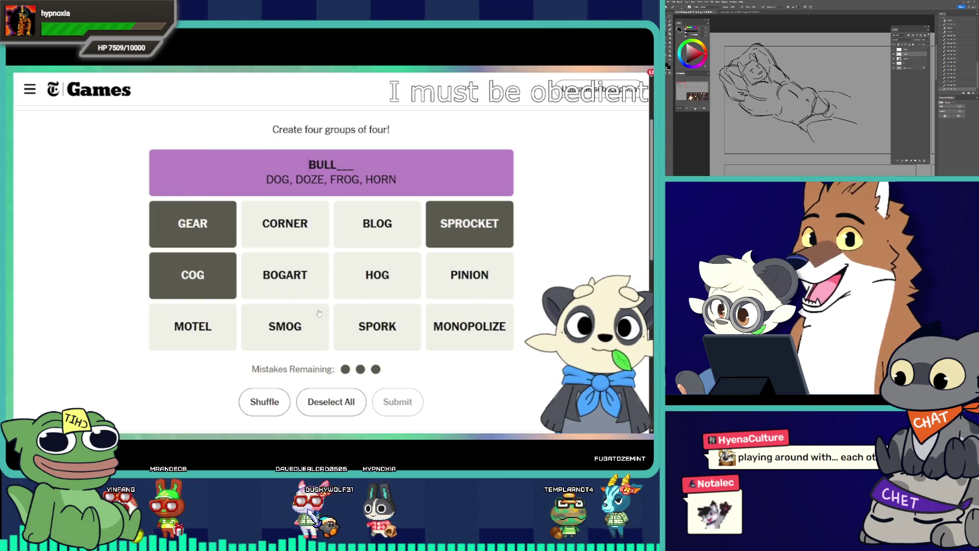
pyautogui.click(285, 276)
pyautogui.click(312, 288)
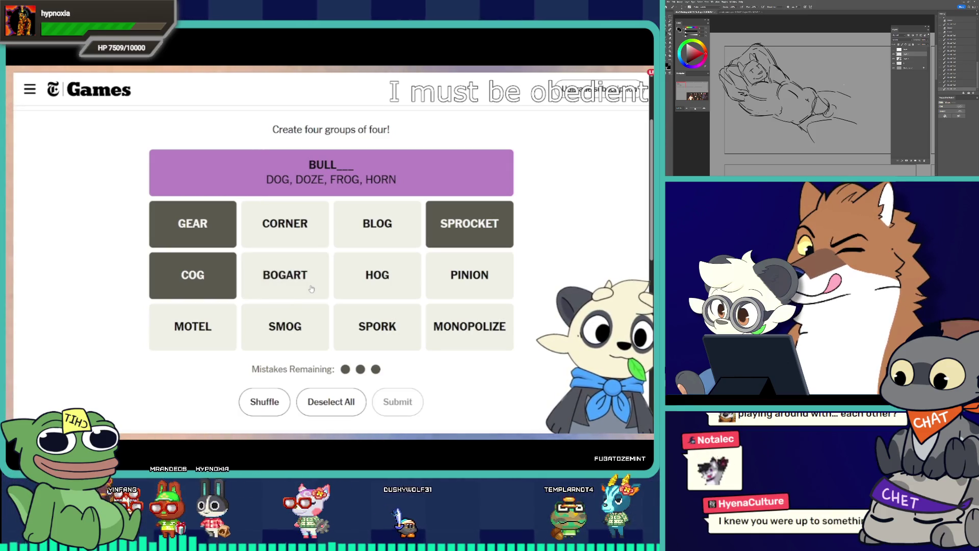
pyautogui.click(311, 289)
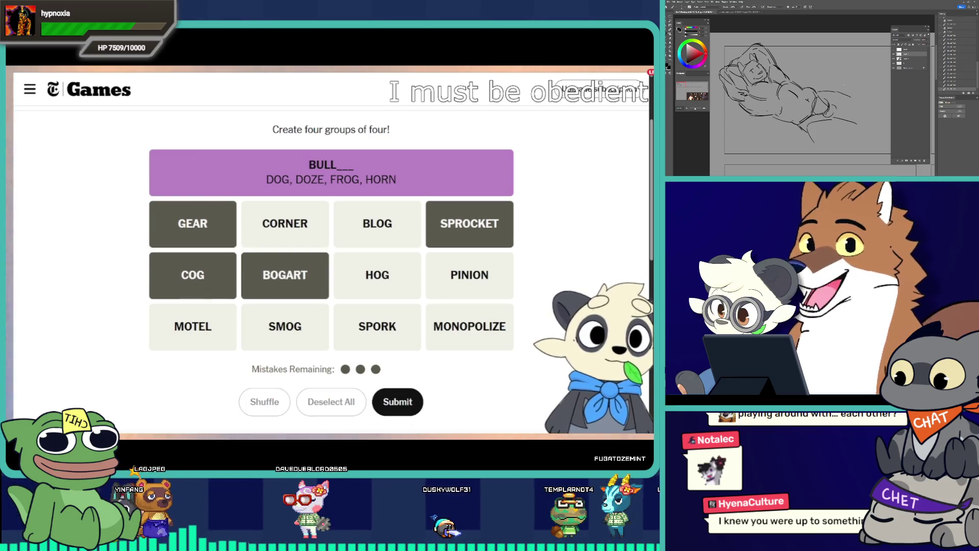
pyautogui.click(267, 286)
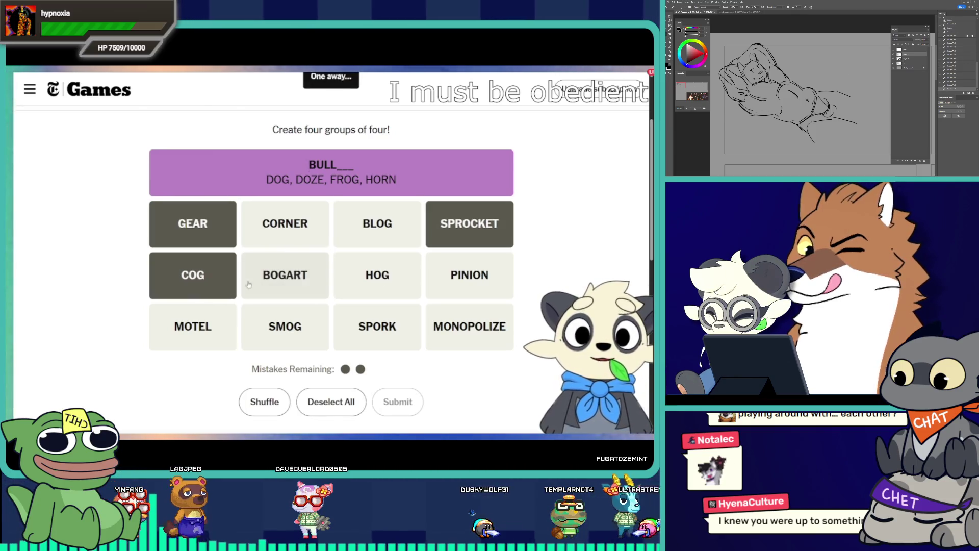
# - Clear the COG, GEAR and SPROCKET selection
pyautogui.click(194, 278)
pyautogui.click(194, 226)
pyautogui.click(441, 225)
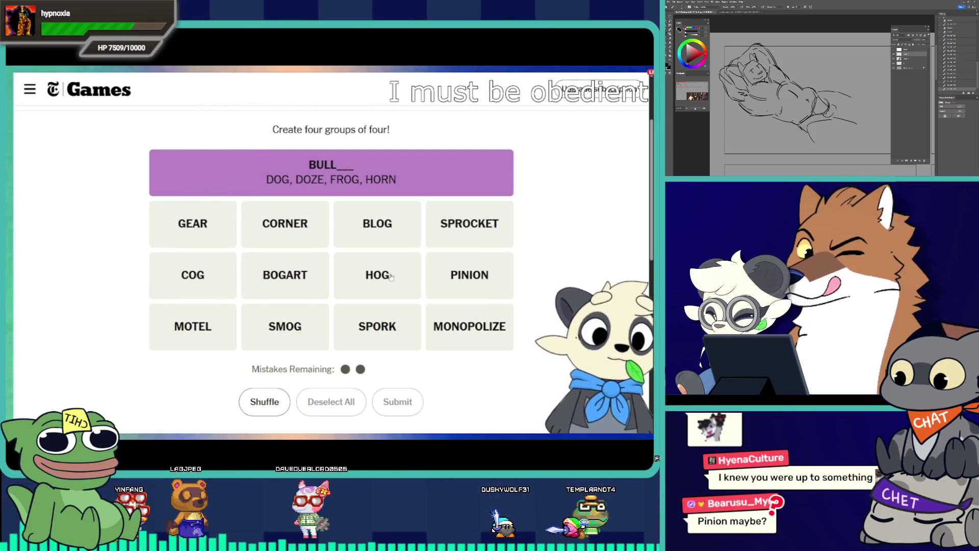
# - Submit GEAR, COG, SPROCKET and PINION as Toothed Wheels, then pick SPORK
pyautogui.click(224, 239)
pyautogui.click(199, 275)
pyautogui.click(459, 227)
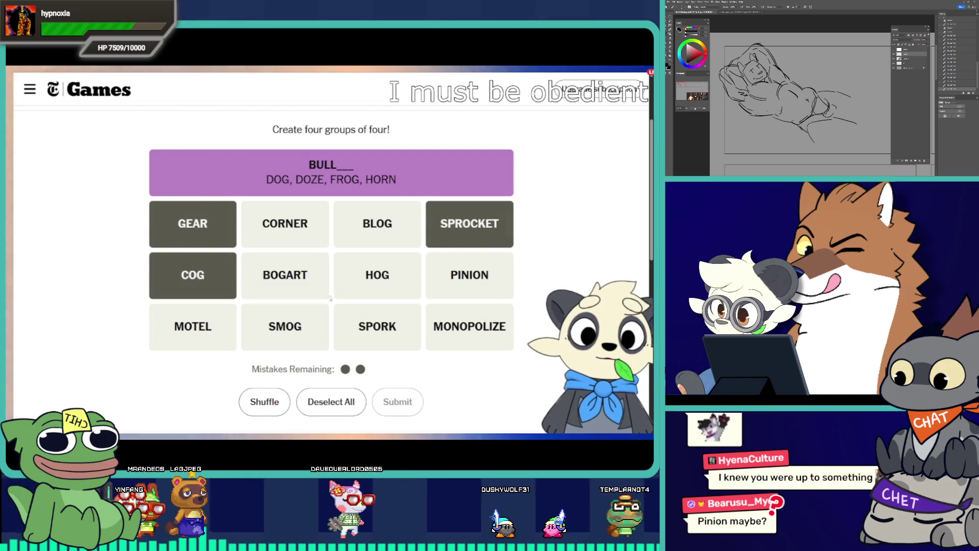
pyautogui.click(470, 276)
pyautogui.click(403, 401)
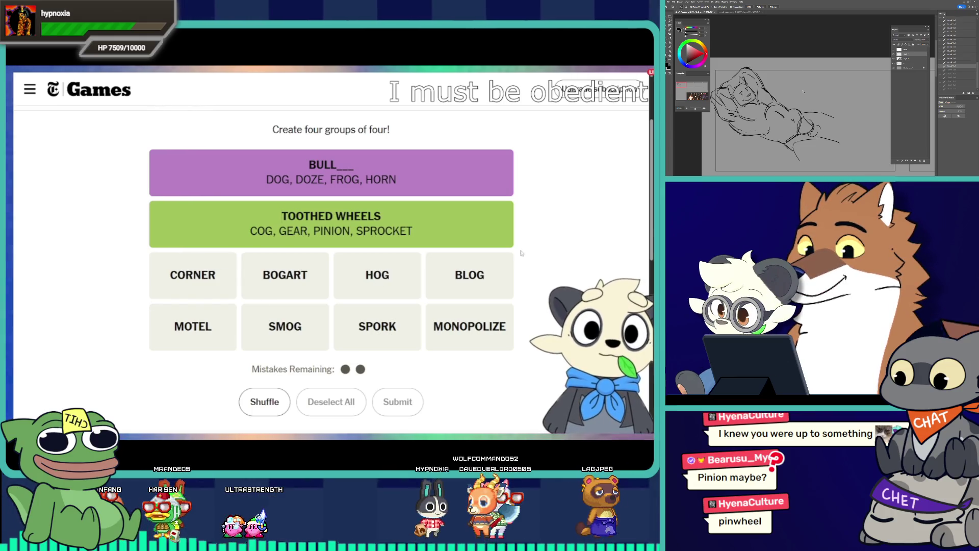
pyautogui.click(357, 336)
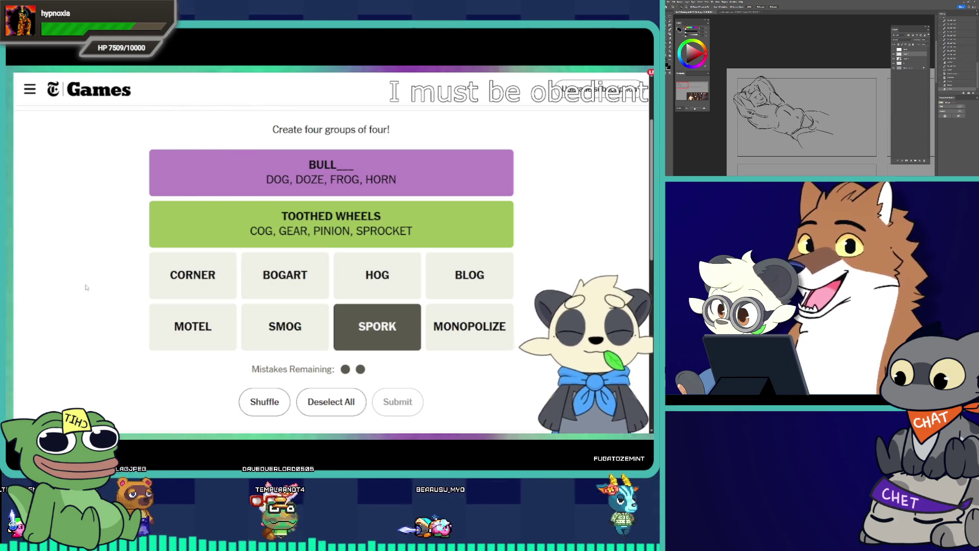
pyautogui.click(395, 332)
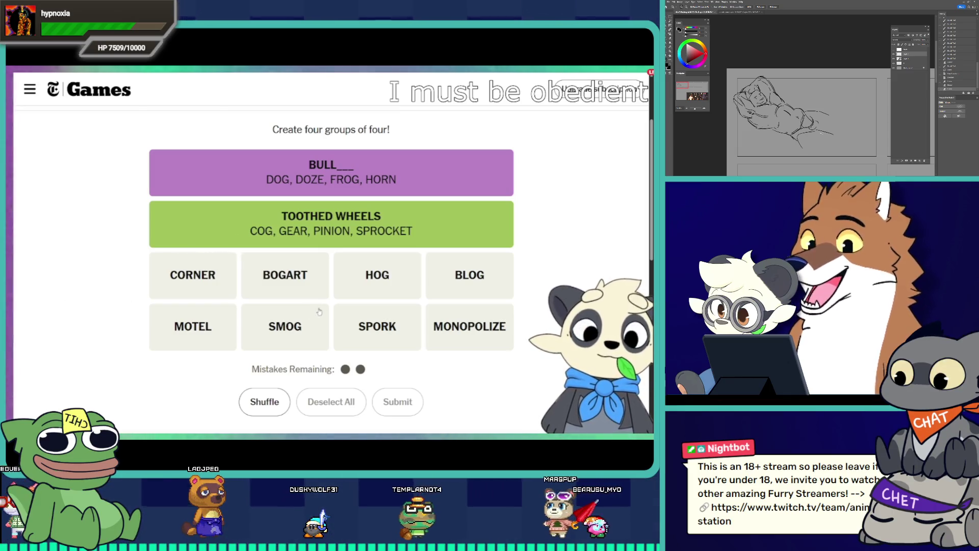
pyautogui.click(359, 324)
pyautogui.click(469, 276)
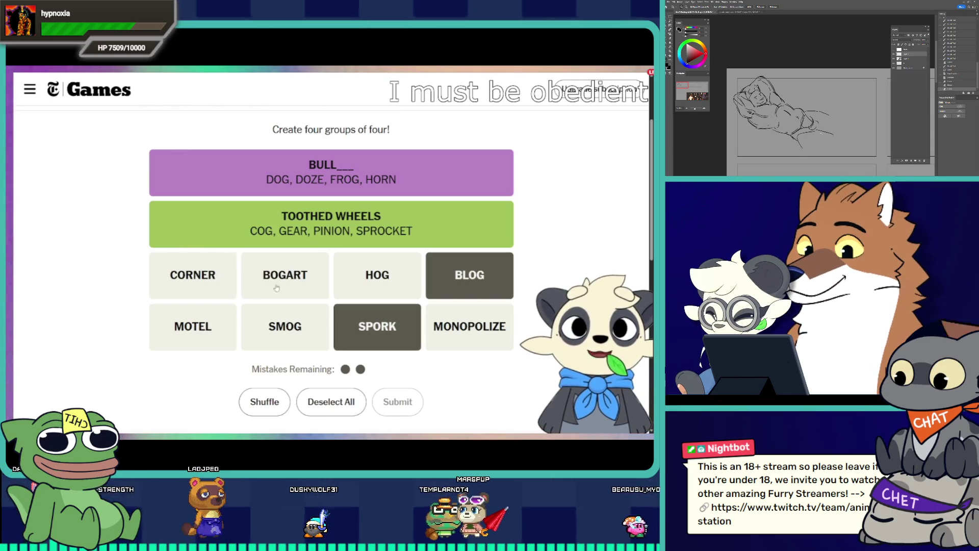
pyautogui.click(202, 330)
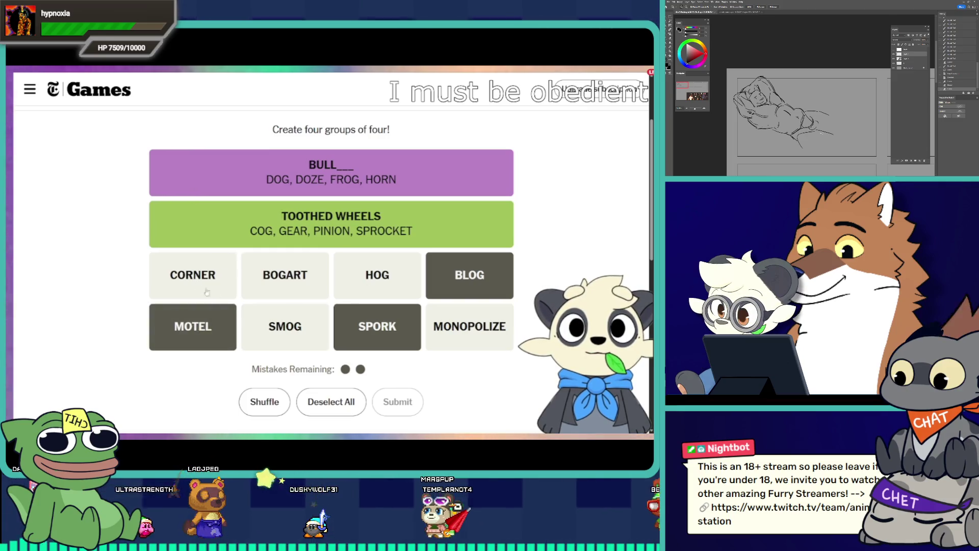
pyautogui.click(288, 336)
pyautogui.click(400, 401)
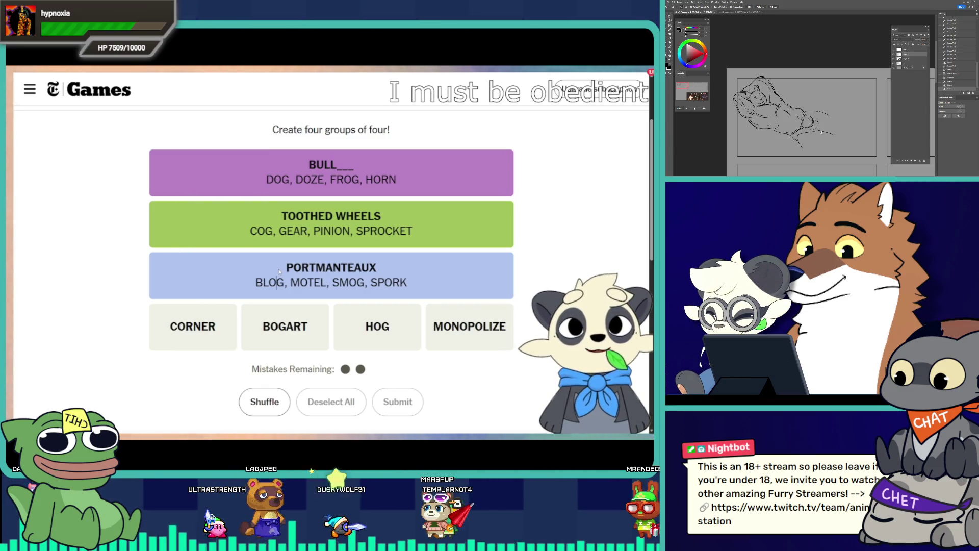
pyautogui.click(228, 280)
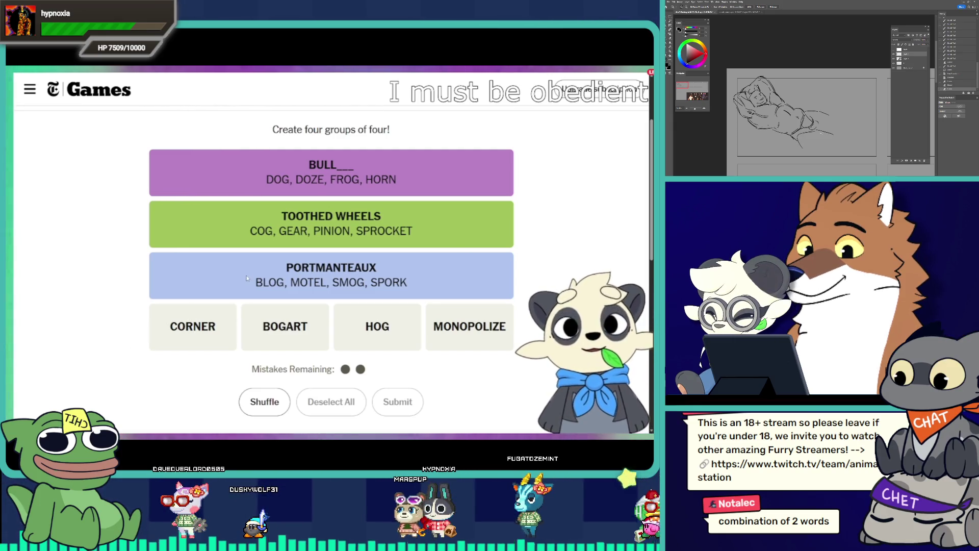
pyautogui.click(253, 290)
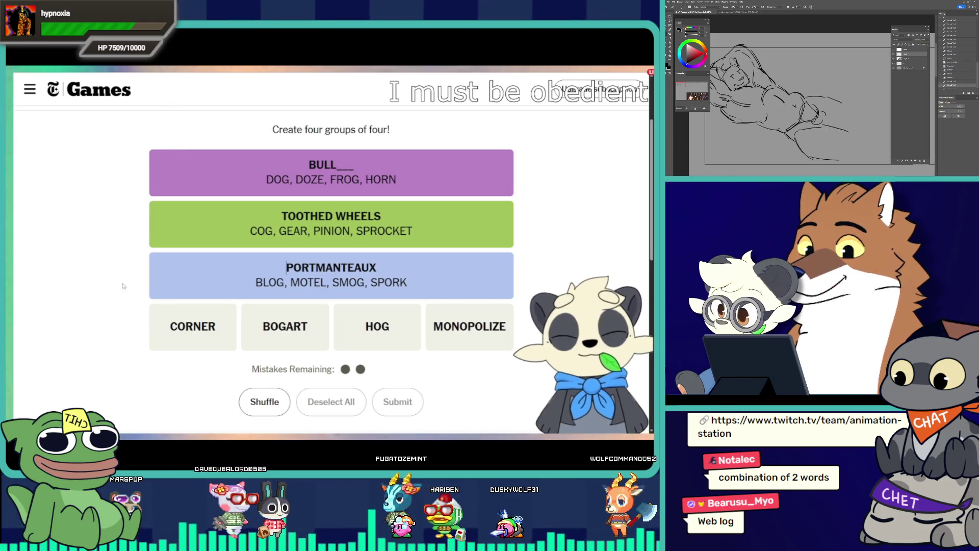
# - Submit CORNER, BOGART, HOG and MONOPOLIZE as the final group
pyautogui.click(170, 325)
pyautogui.click(286, 329)
pyautogui.click(402, 331)
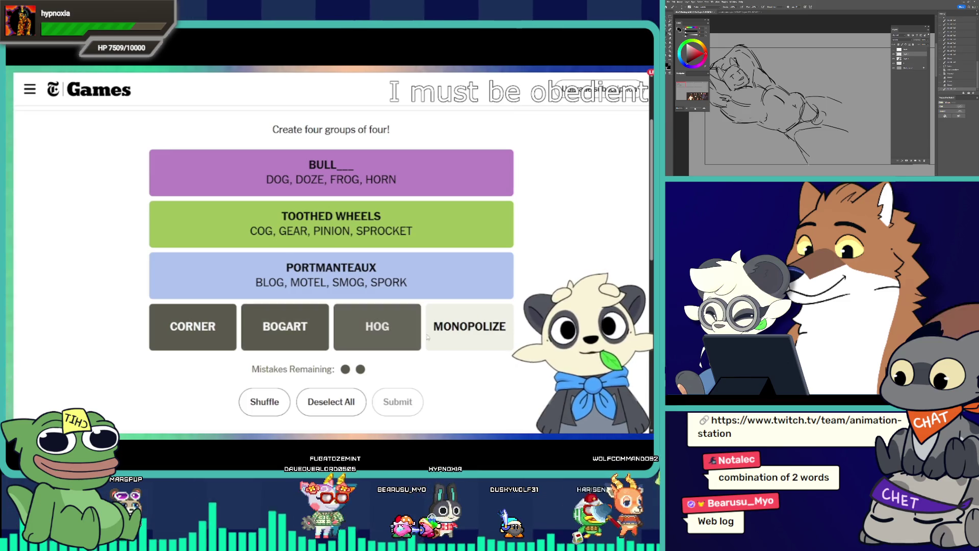
pyautogui.click(429, 337)
pyautogui.click(408, 403)
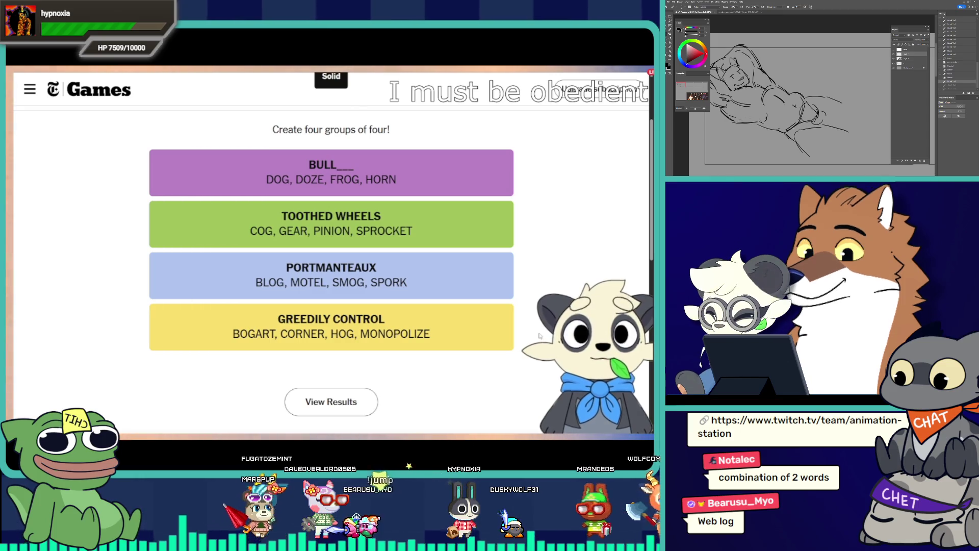
# - Close the results panel to view the finished board, and open the site menu
pyautogui.scroll(2, 556, 275)
pyautogui.click(561, 275)
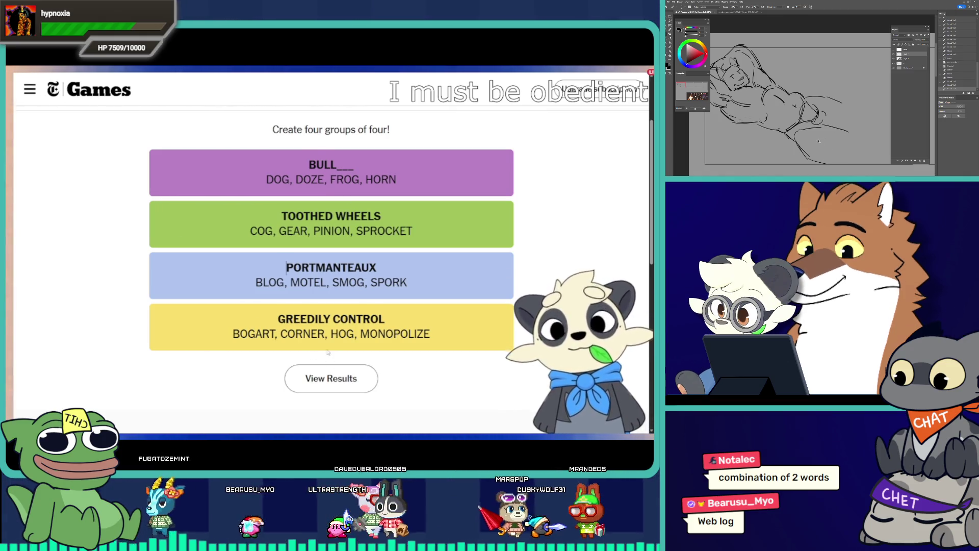
pyautogui.scroll(-2, 493, 190)
pyautogui.scroll(3, 493, 190)
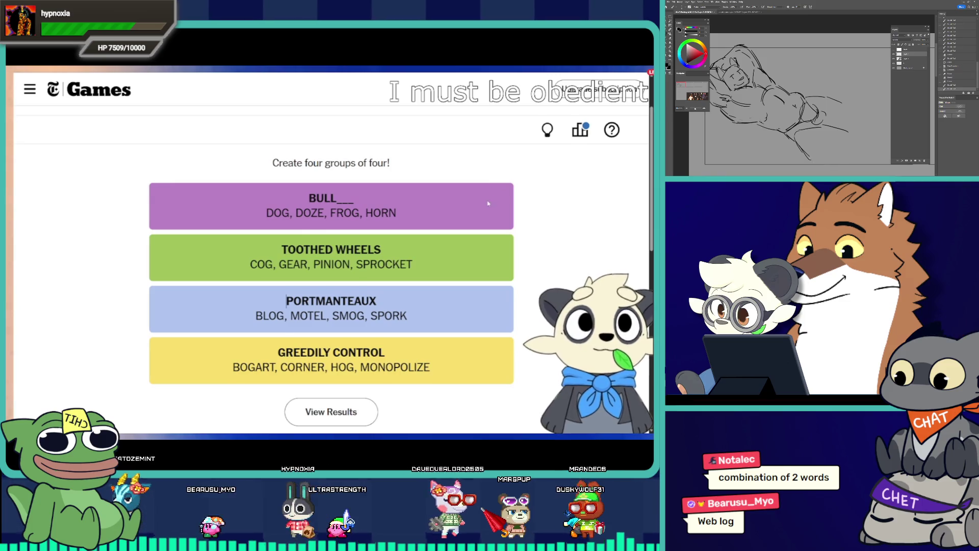
pyautogui.scroll(-1, 486, 203)
pyautogui.click(34, 97)
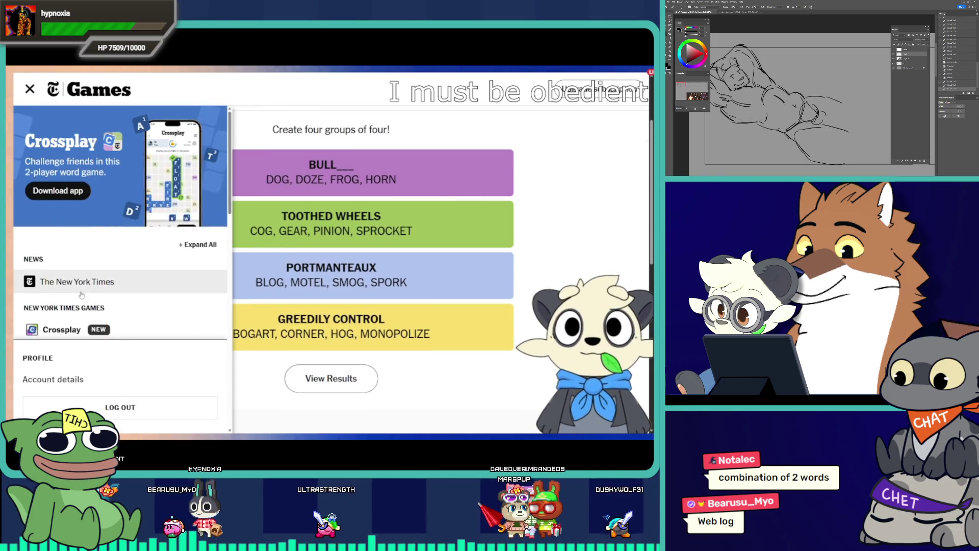
# - Open Connections No. 1007 for March 14, 2026 from the puzzle archive
pyautogui.scroll(-2, 153, 255)
pyautogui.scroll(-1, 184, 297)
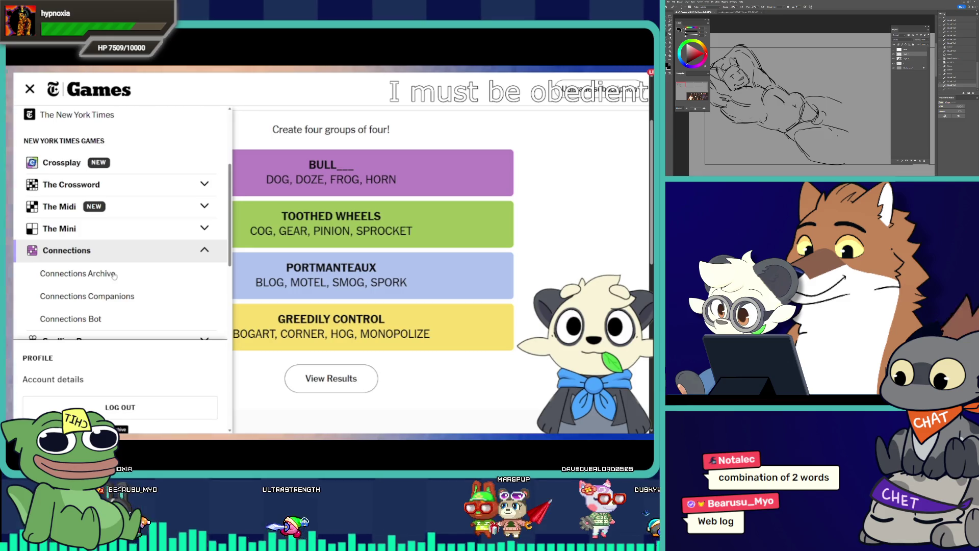
pyautogui.click(151, 242)
pyautogui.scroll(-2, 357, 240)
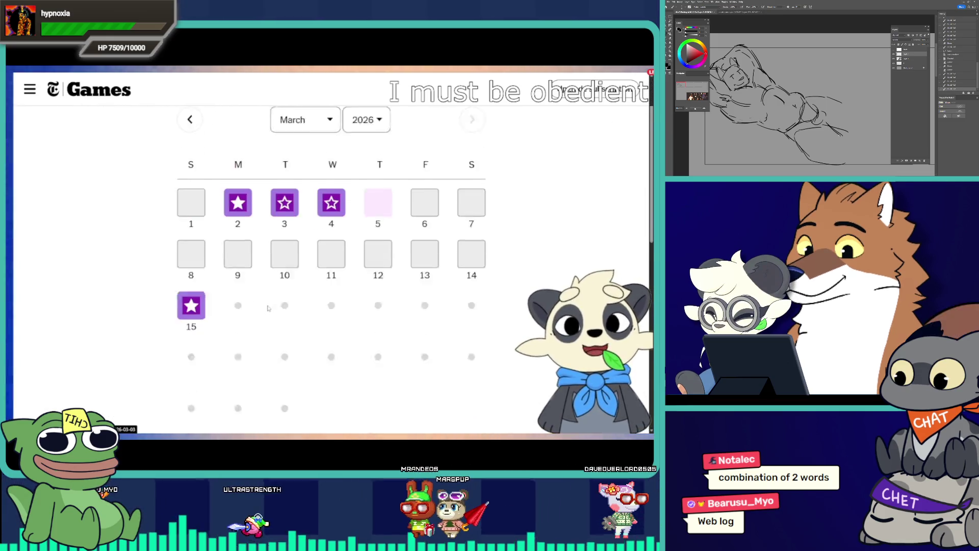
pyautogui.scroll(1, 367, 237)
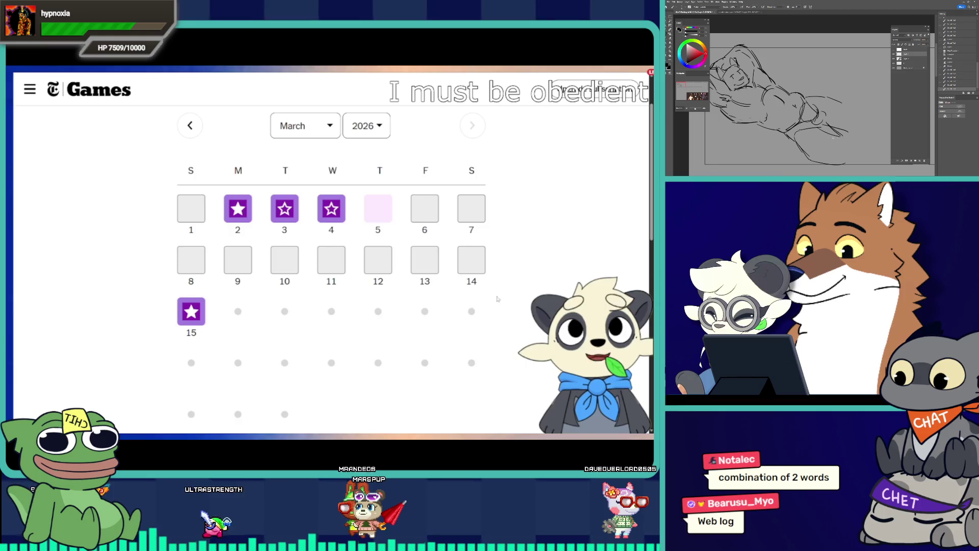
pyautogui.click(462, 265)
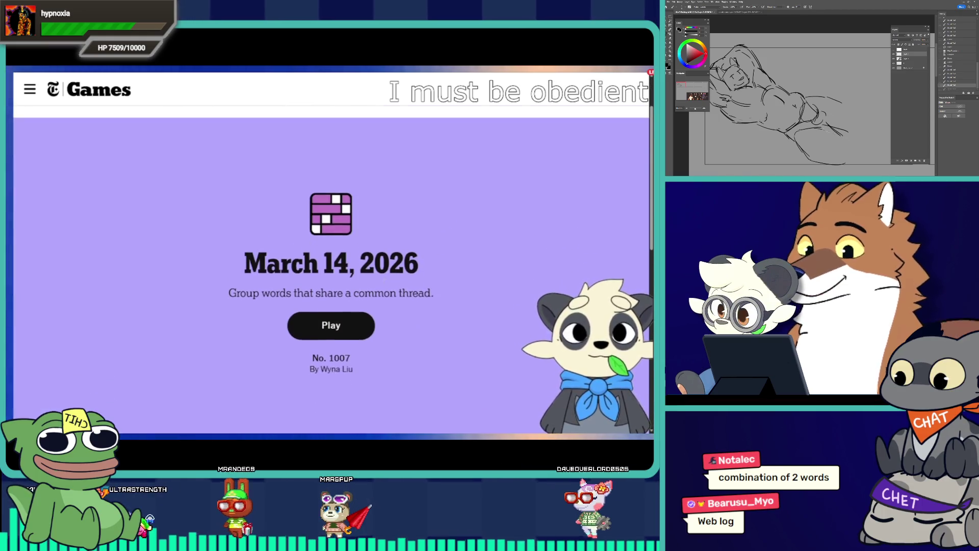
pyautogui.click(331, 325)
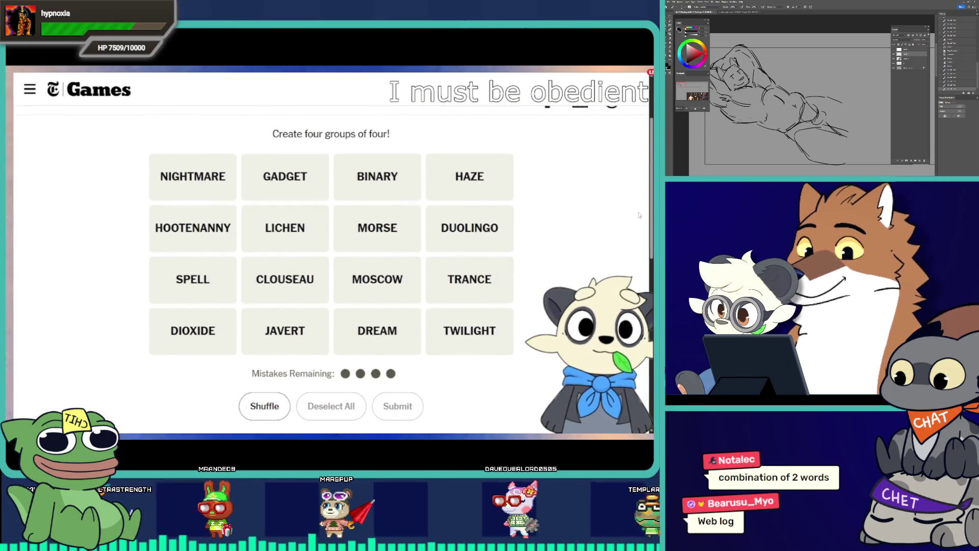
# - Select HAZE, NIGHTMARE and HOOTENANNY as candidate group words
pyautogui.scroll(-1, 639, 215)
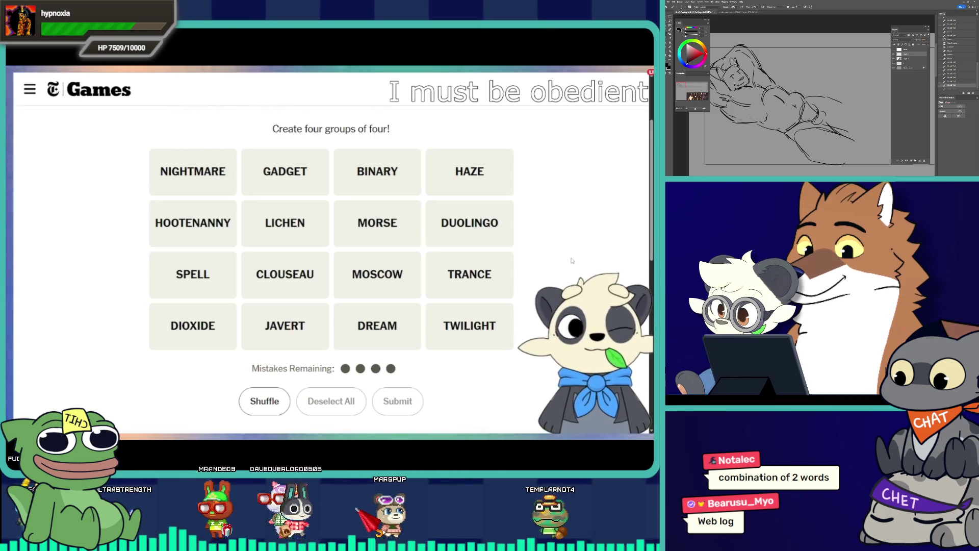
pyautogui.click(472, 175)
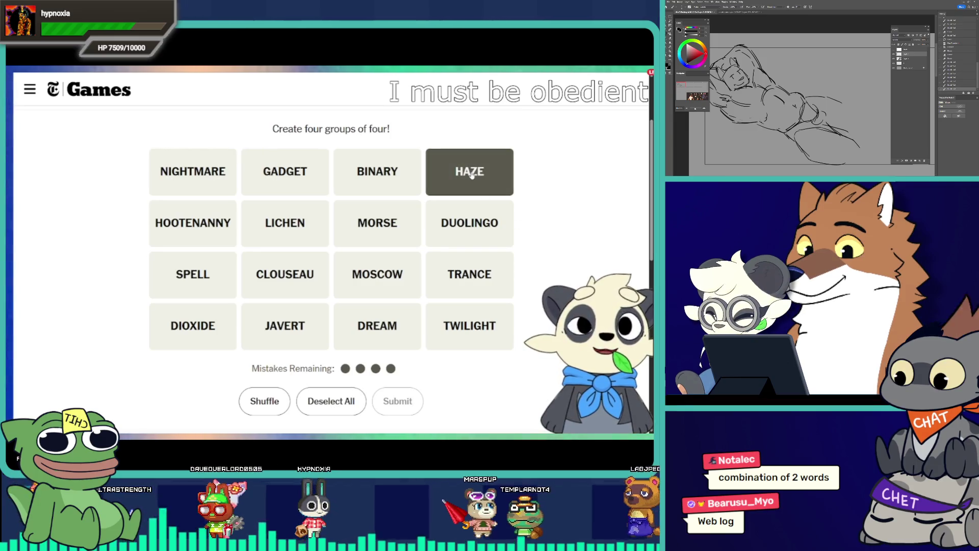
pyautogui.click(171, 178)
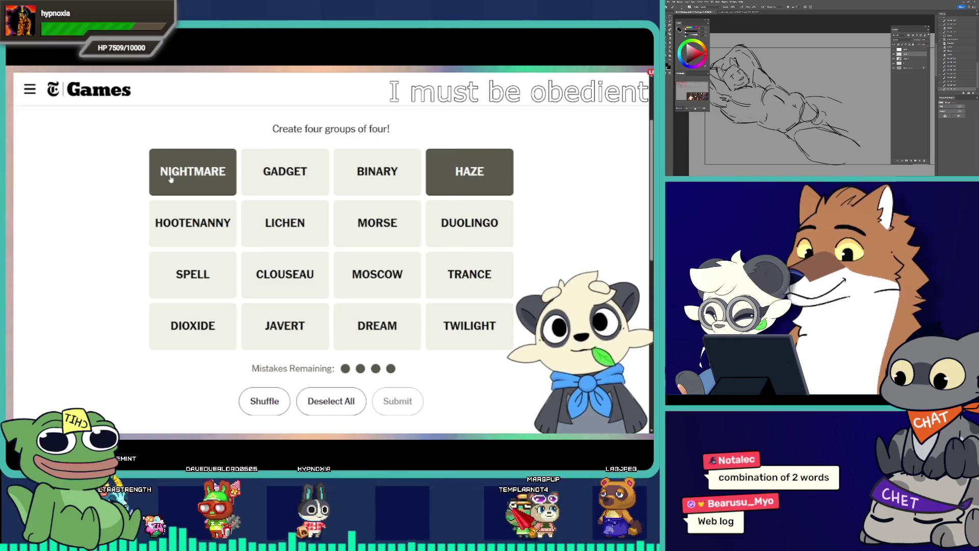
pyautogui.click(187, 229)
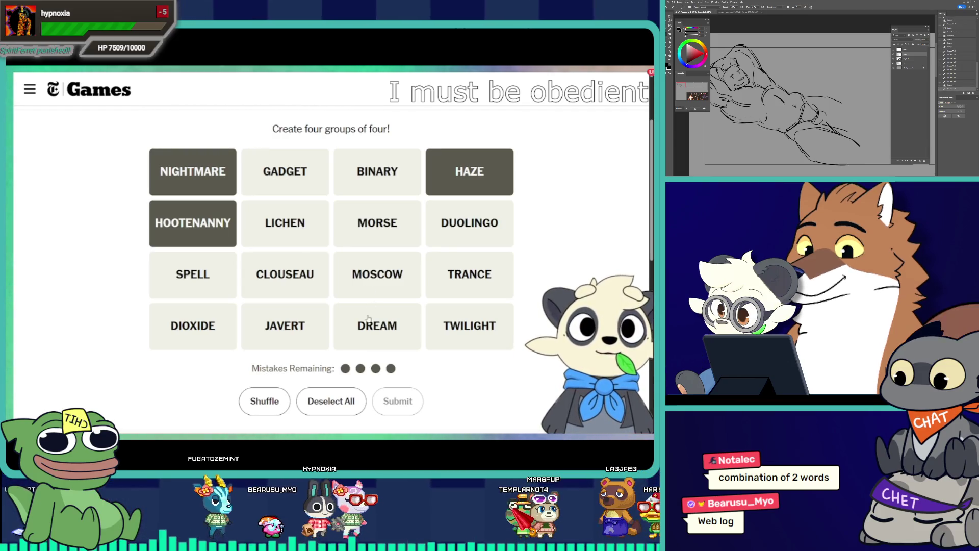
# - Deselect HOOTENANNY, NIGHTMARE and HAZE, and start a new guess with TRANCE
pyautogui.click(166, 214)
pyautogui.click(210, 184)
pyautogui.click(435, 169)
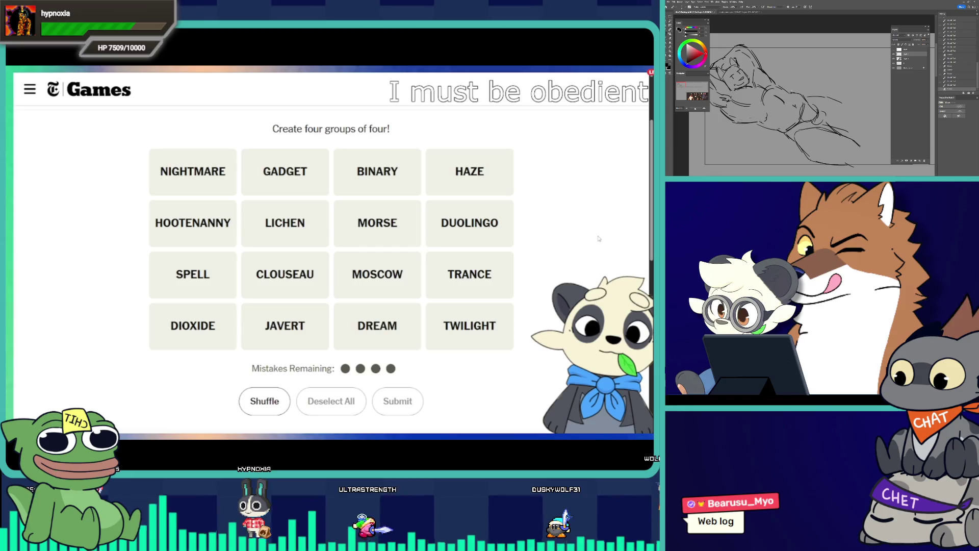
pyautogui.click(505, 275)
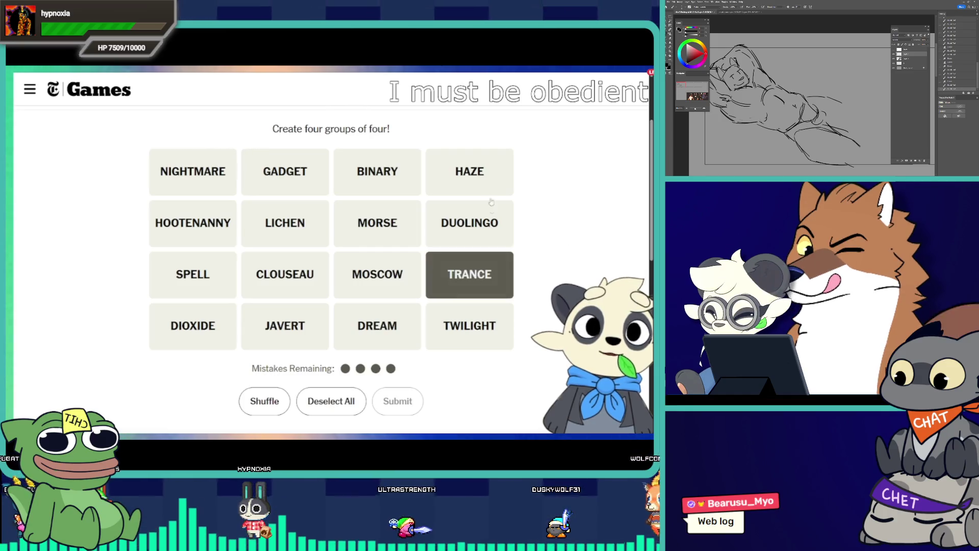
pyautogui.click(436, 171)
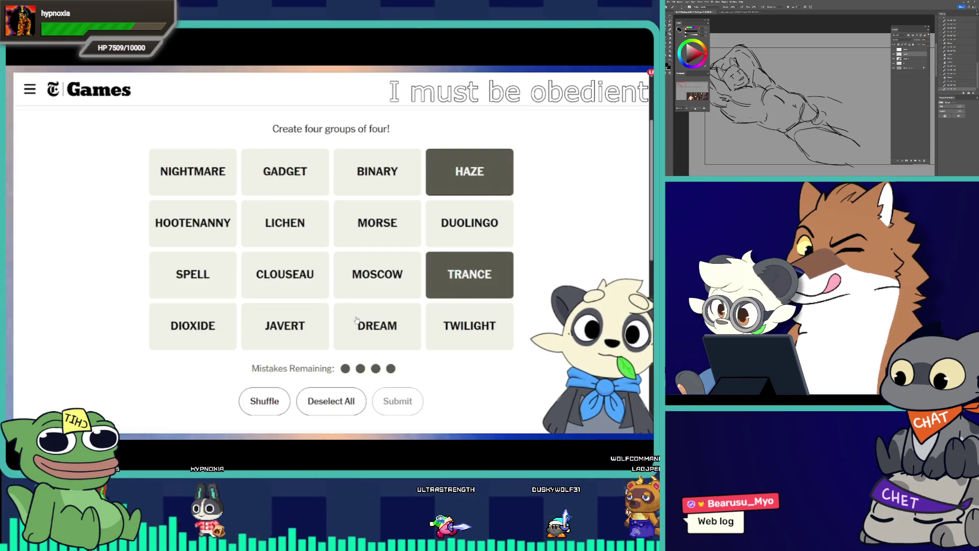
pyautogui.click(388, 328)
pyautogui.click(446, 335)
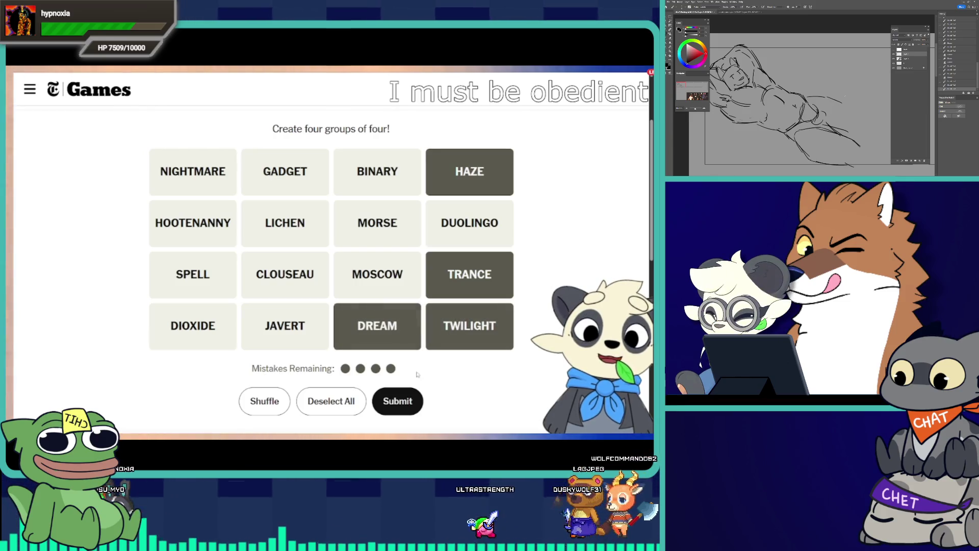
pyautogui.click(402, 400)
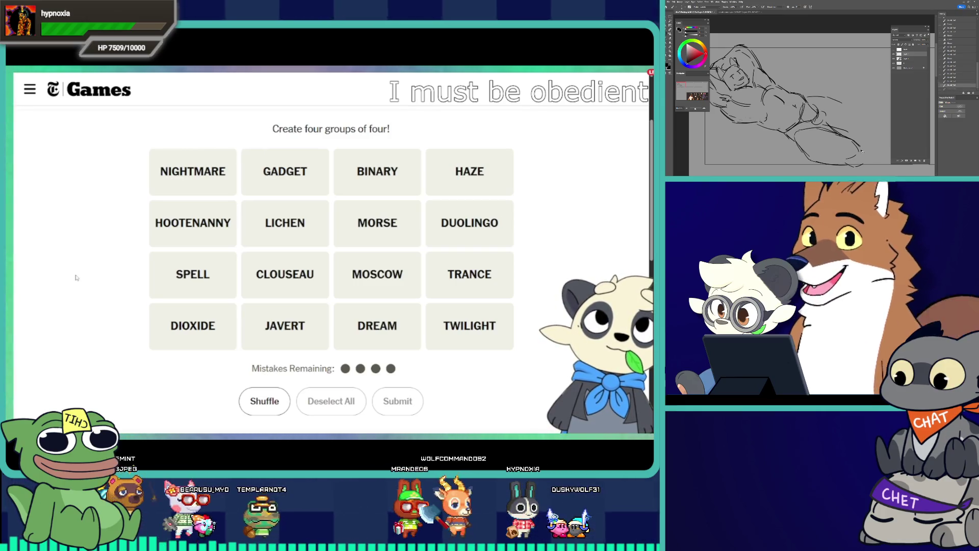
pyautogui.click(378, 173)
pyautogui.click(453, 209)
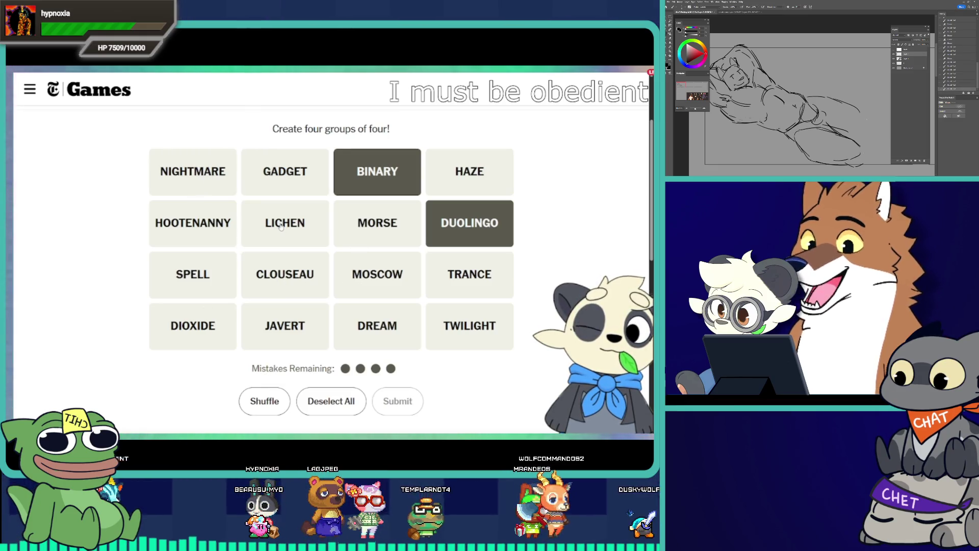
pyautogui.click(375, 188)
pyautogui.click(441, 222)
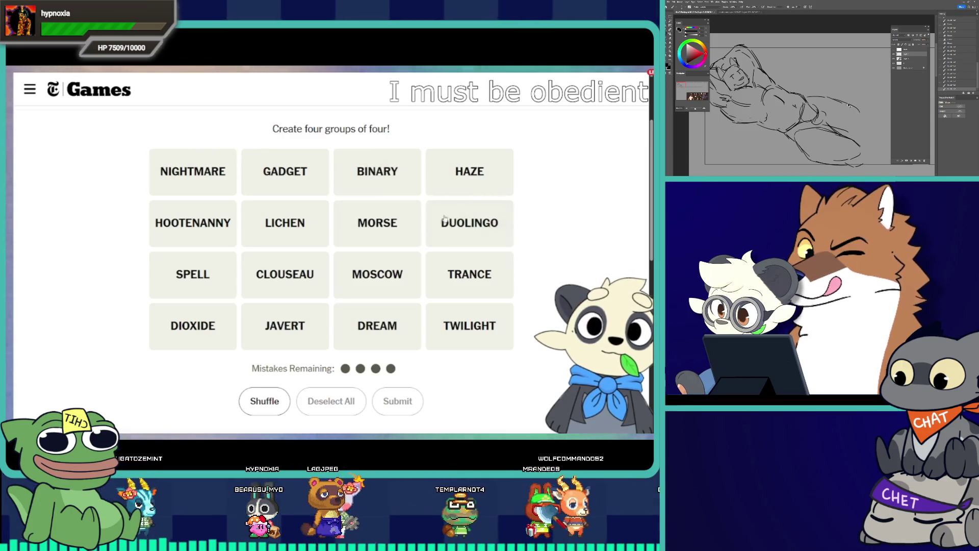
pyautogui.click(379, 224)
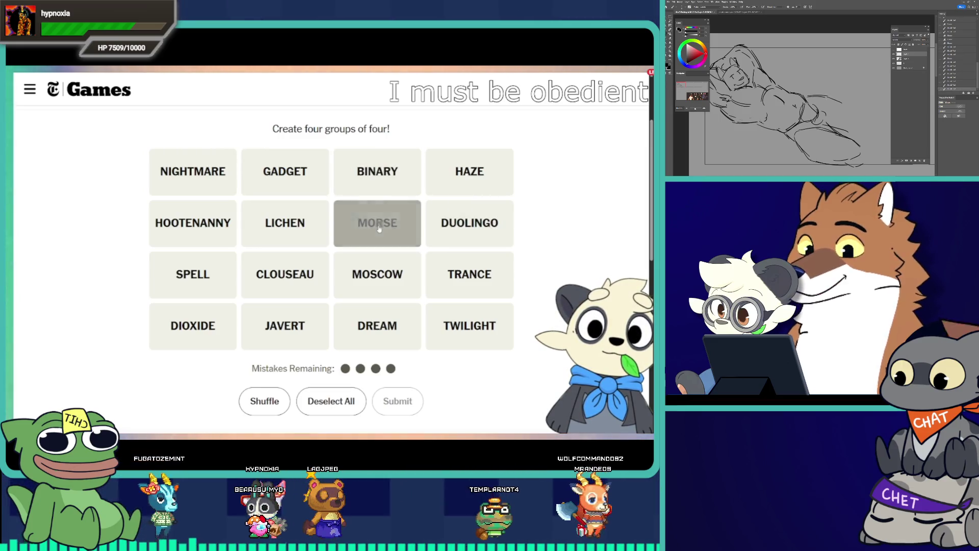
pyautogui.click(378, 176)
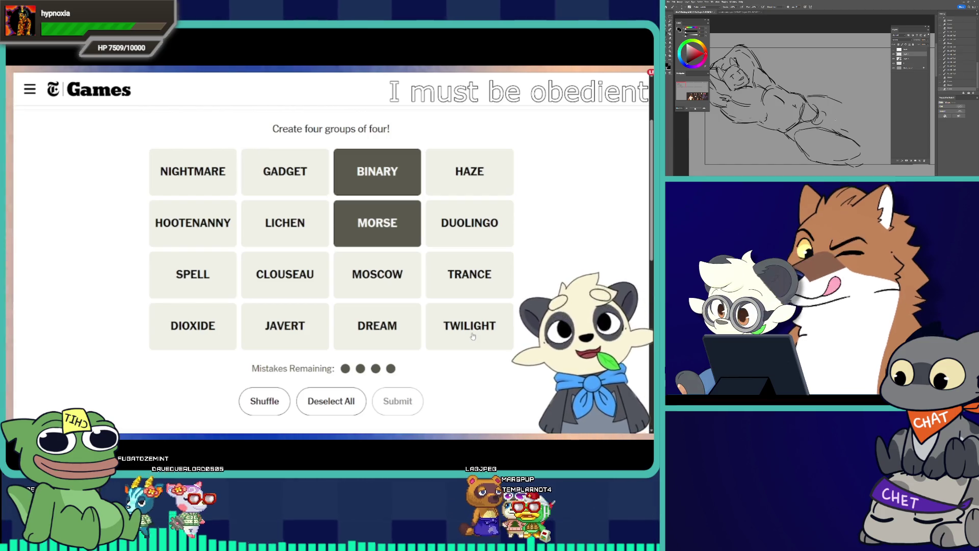
pyautogui.click(389, 213)
pyautogui.click(357, 181)
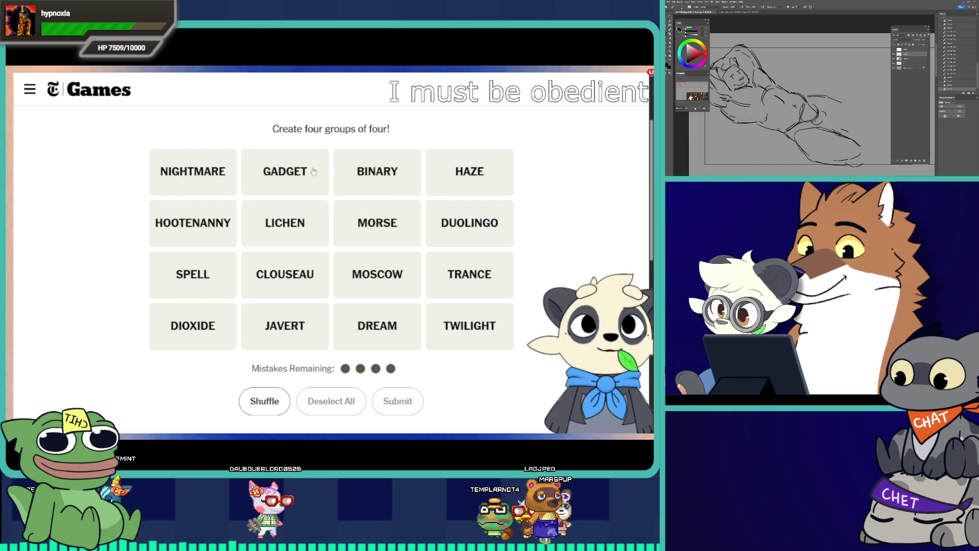
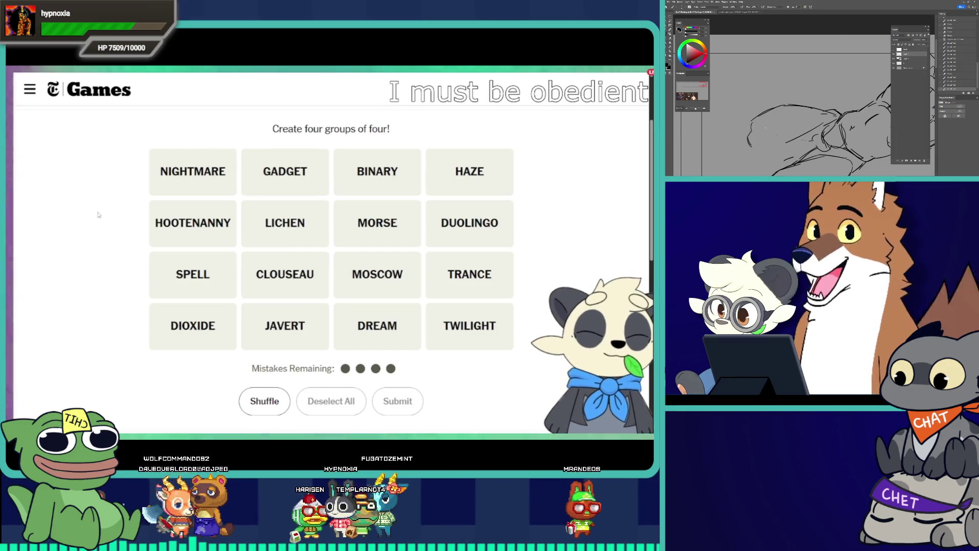
# - Submit TRANCE, NIGHTMARE, SPELL and DREAM as a guess, which comes back one away
pyautogui.click(467, 280)
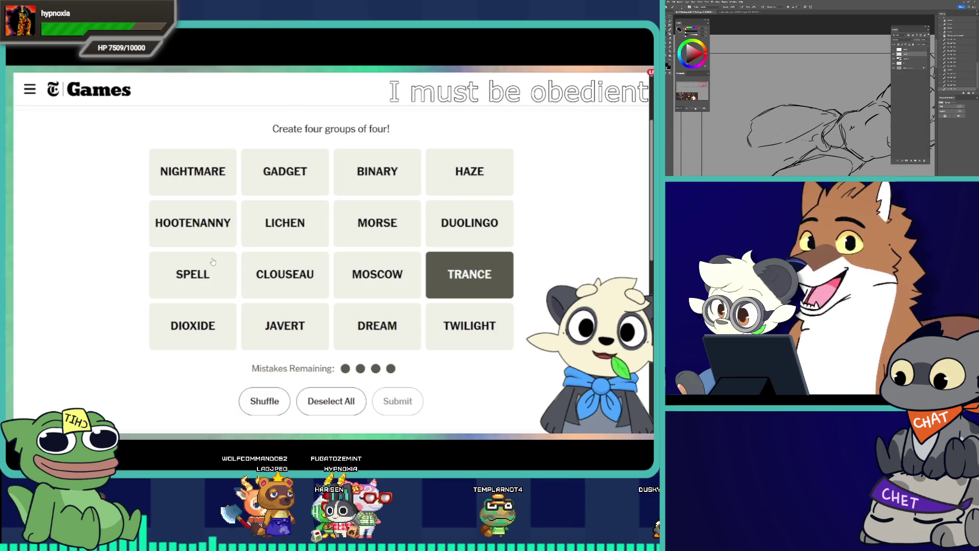
pyautogui.click(204, 182)
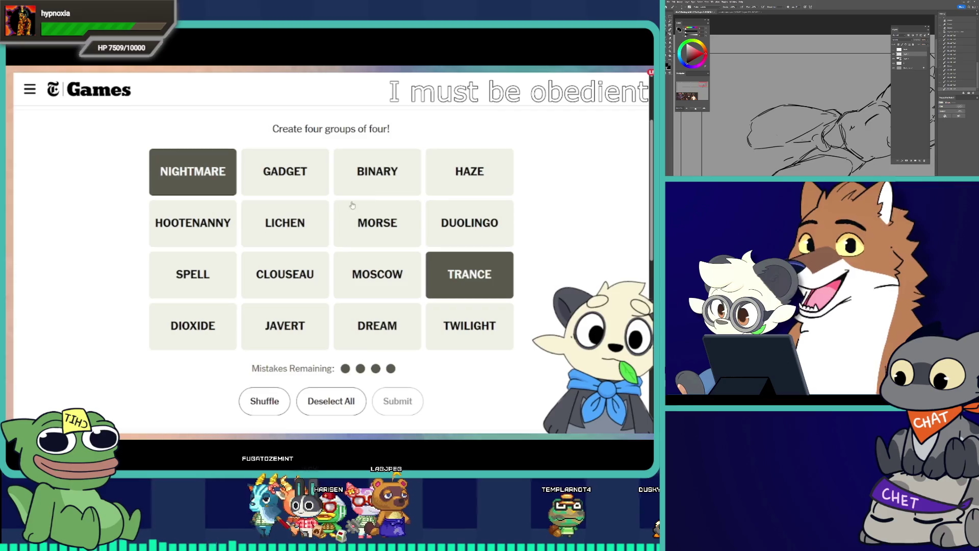
pyautogui.click(222, 276)
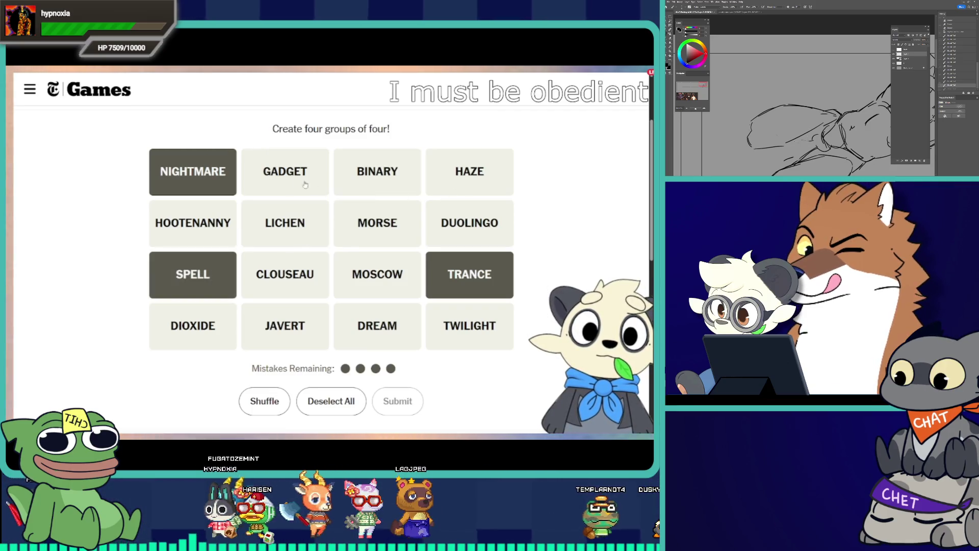
pyautogui.click(377, 326)
pyautogui.click(397, 401)
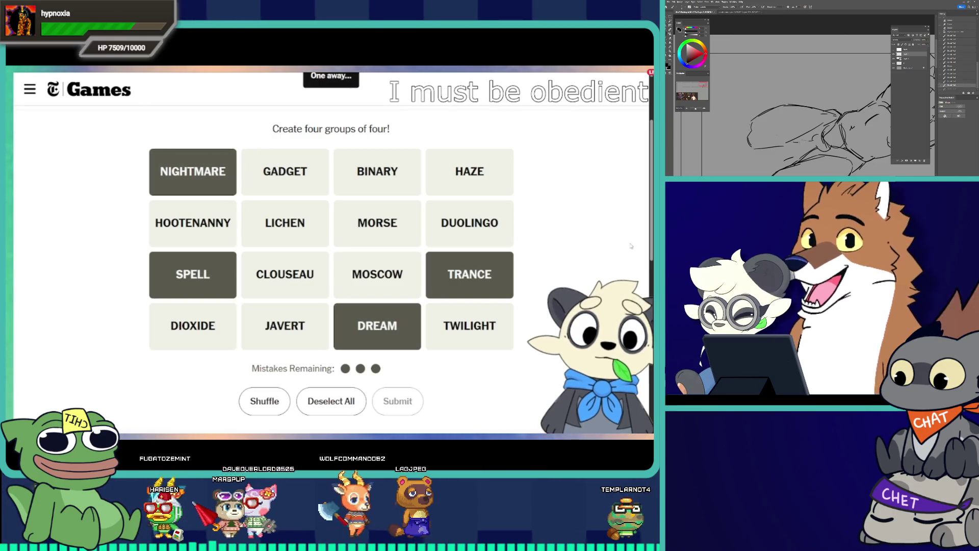
pyautogui.scroll(1, 652, 230)
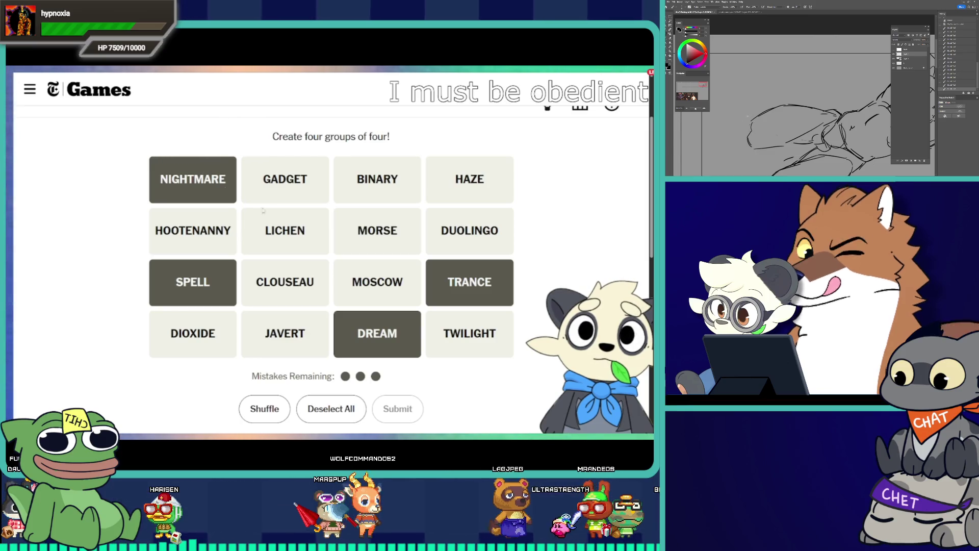
# - Try swapping HAZE in for NIGHTMARE, then restore NIGHTMARE to the selection
pyautogui.click(232, 197)
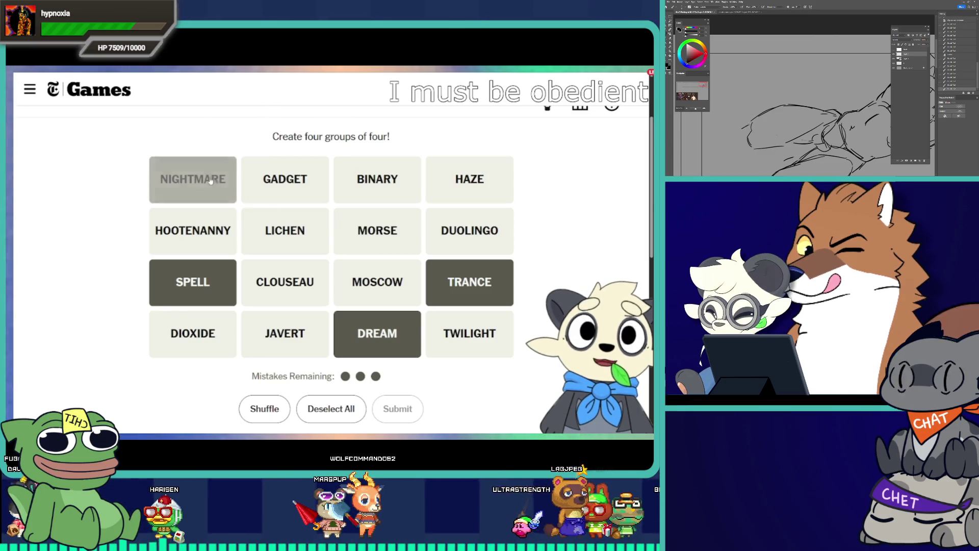
pyautogui.click(470, 197)
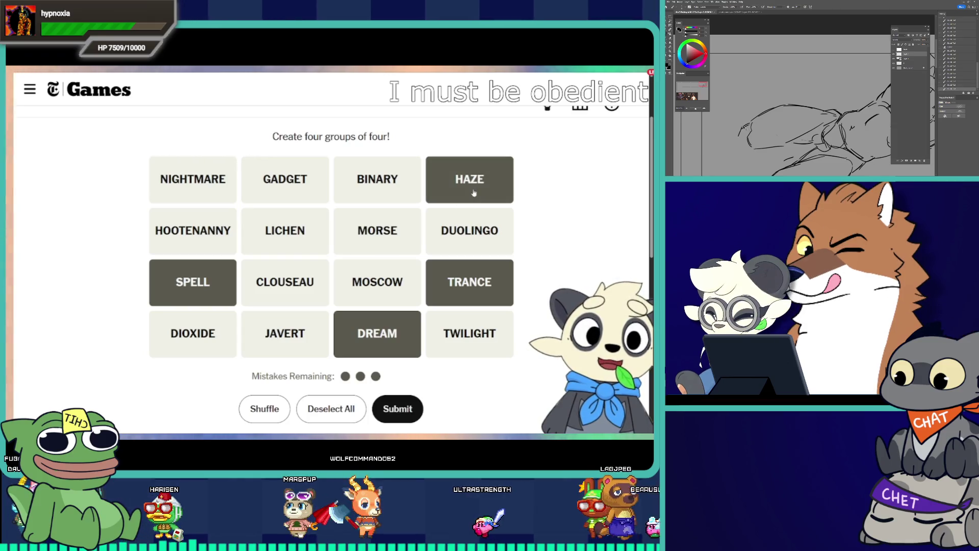
pyautogui.click(474, 193)
pyautogui.click(220, 184)
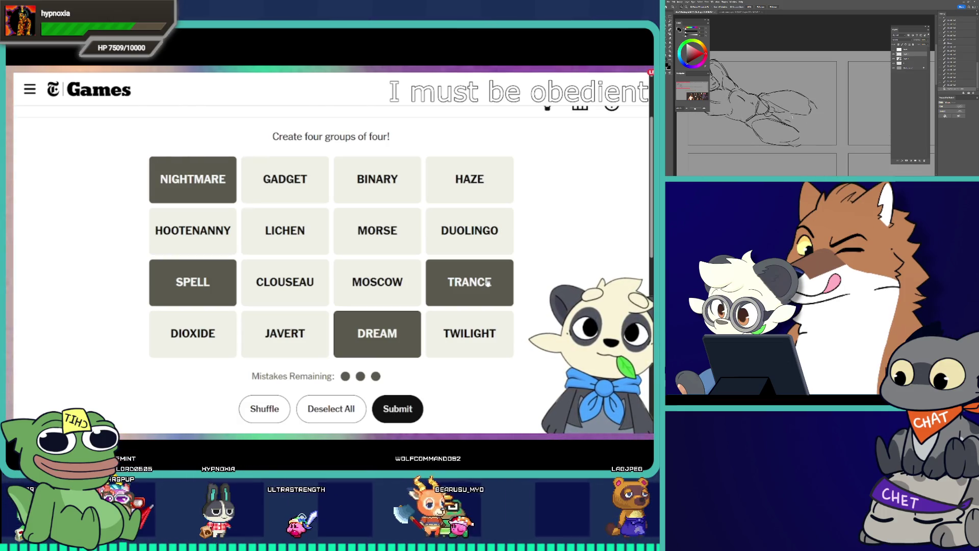
# - Deselect DREAM, TRANCE, SPELL and NIGHTMARE so no tiles remain picked
pyautogui.click(407, 320)
pyautogui.click(470, 282)
pyautogui.click(185, 265)
pyautogui.click(189, 184)
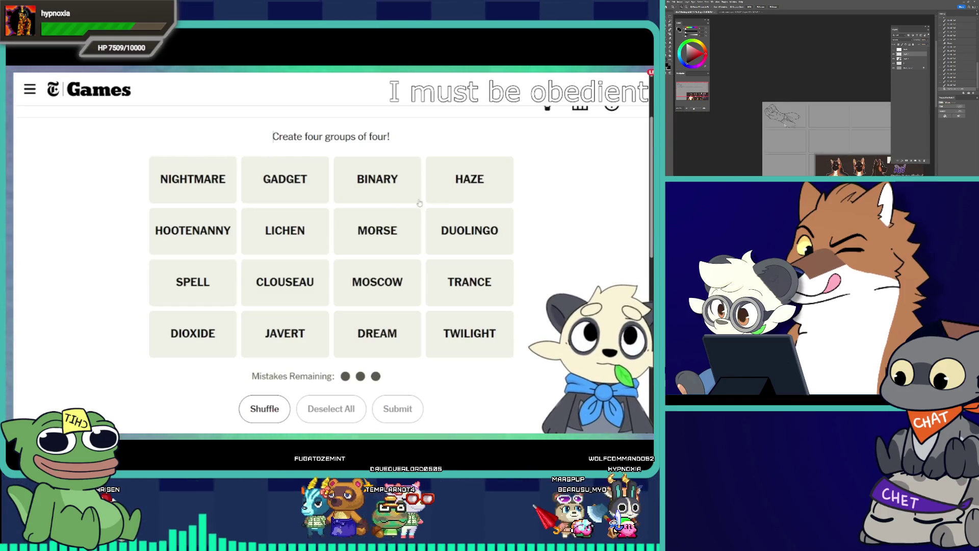
pyautogui.scroll(-1, 650, 169)
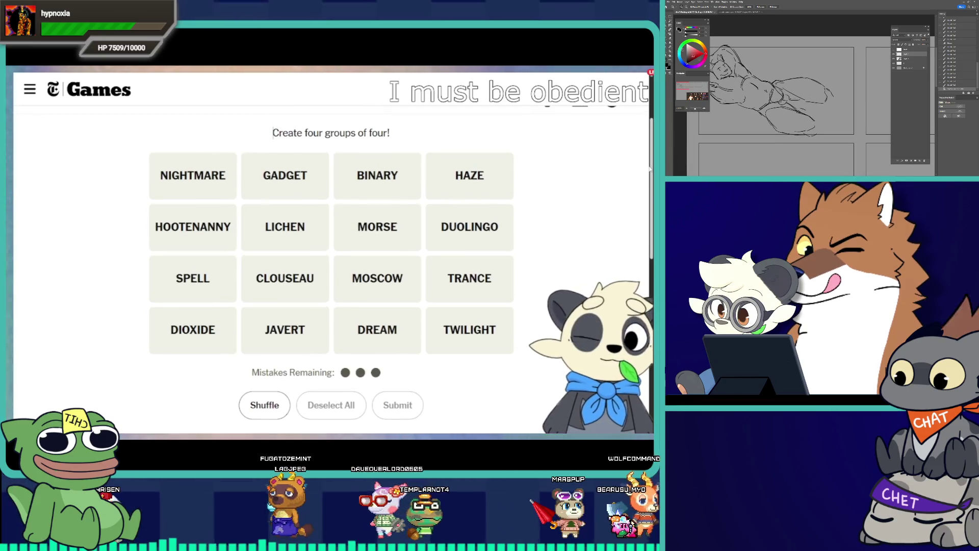